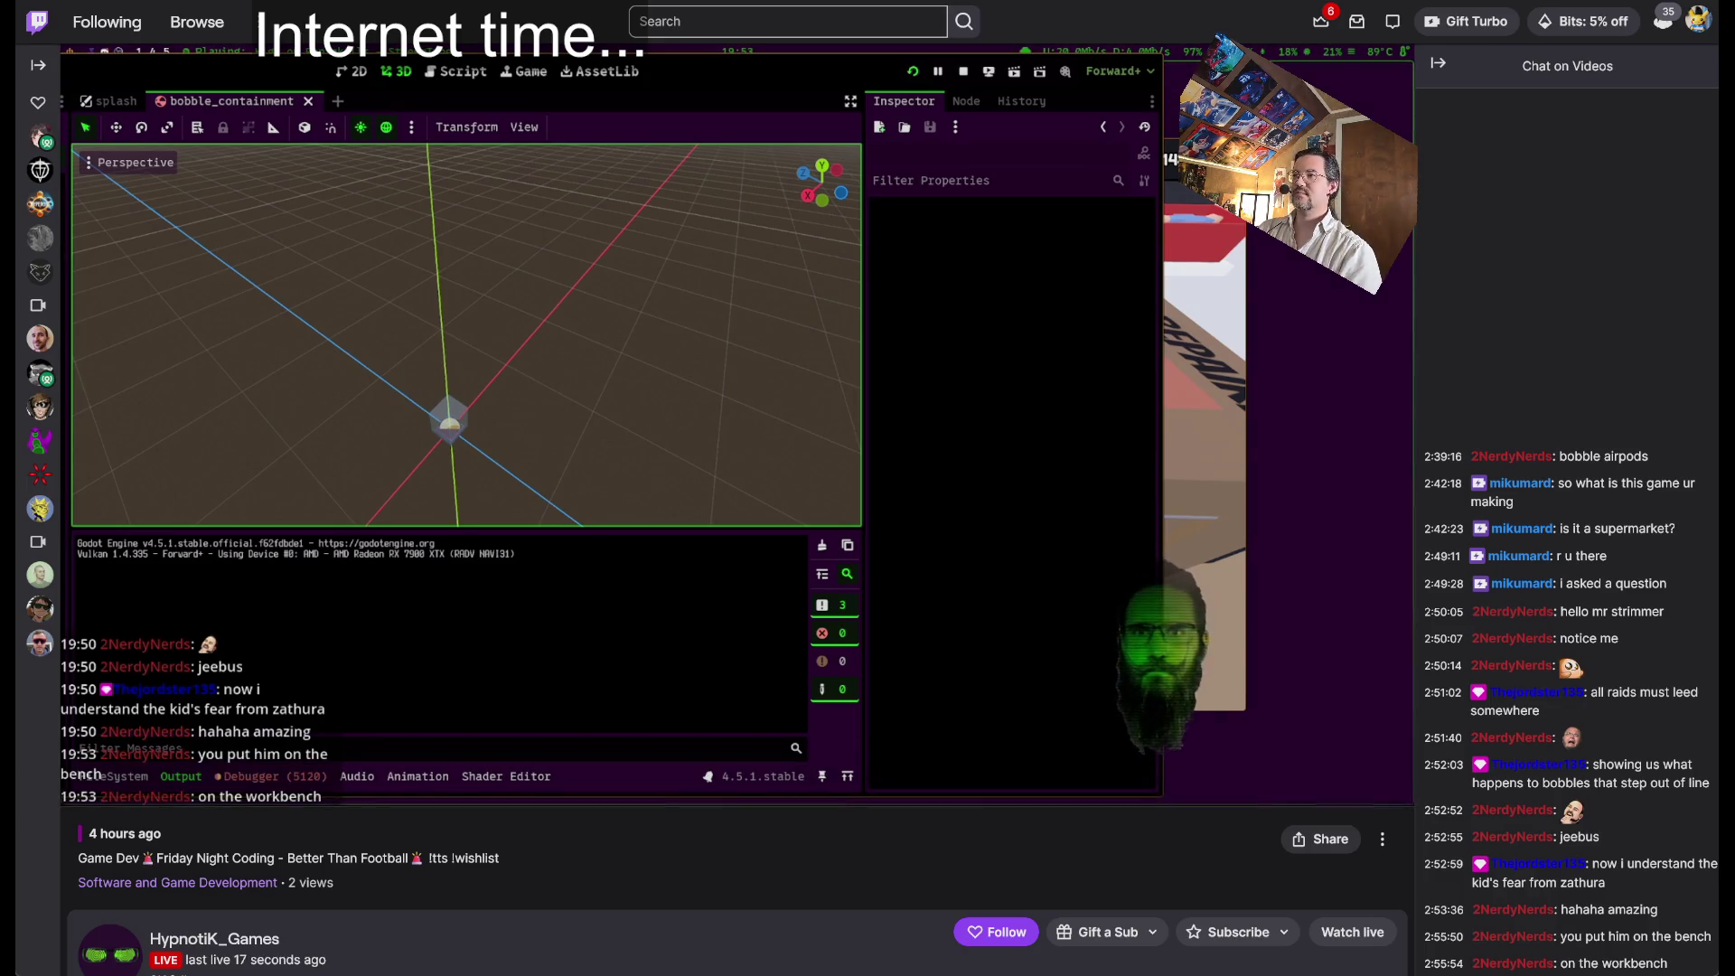
# - Pause the Twitch stream replay and open a new Chrome tab
pyautogui.press('space')
pyautogui.hotkey('ctrl', 't')
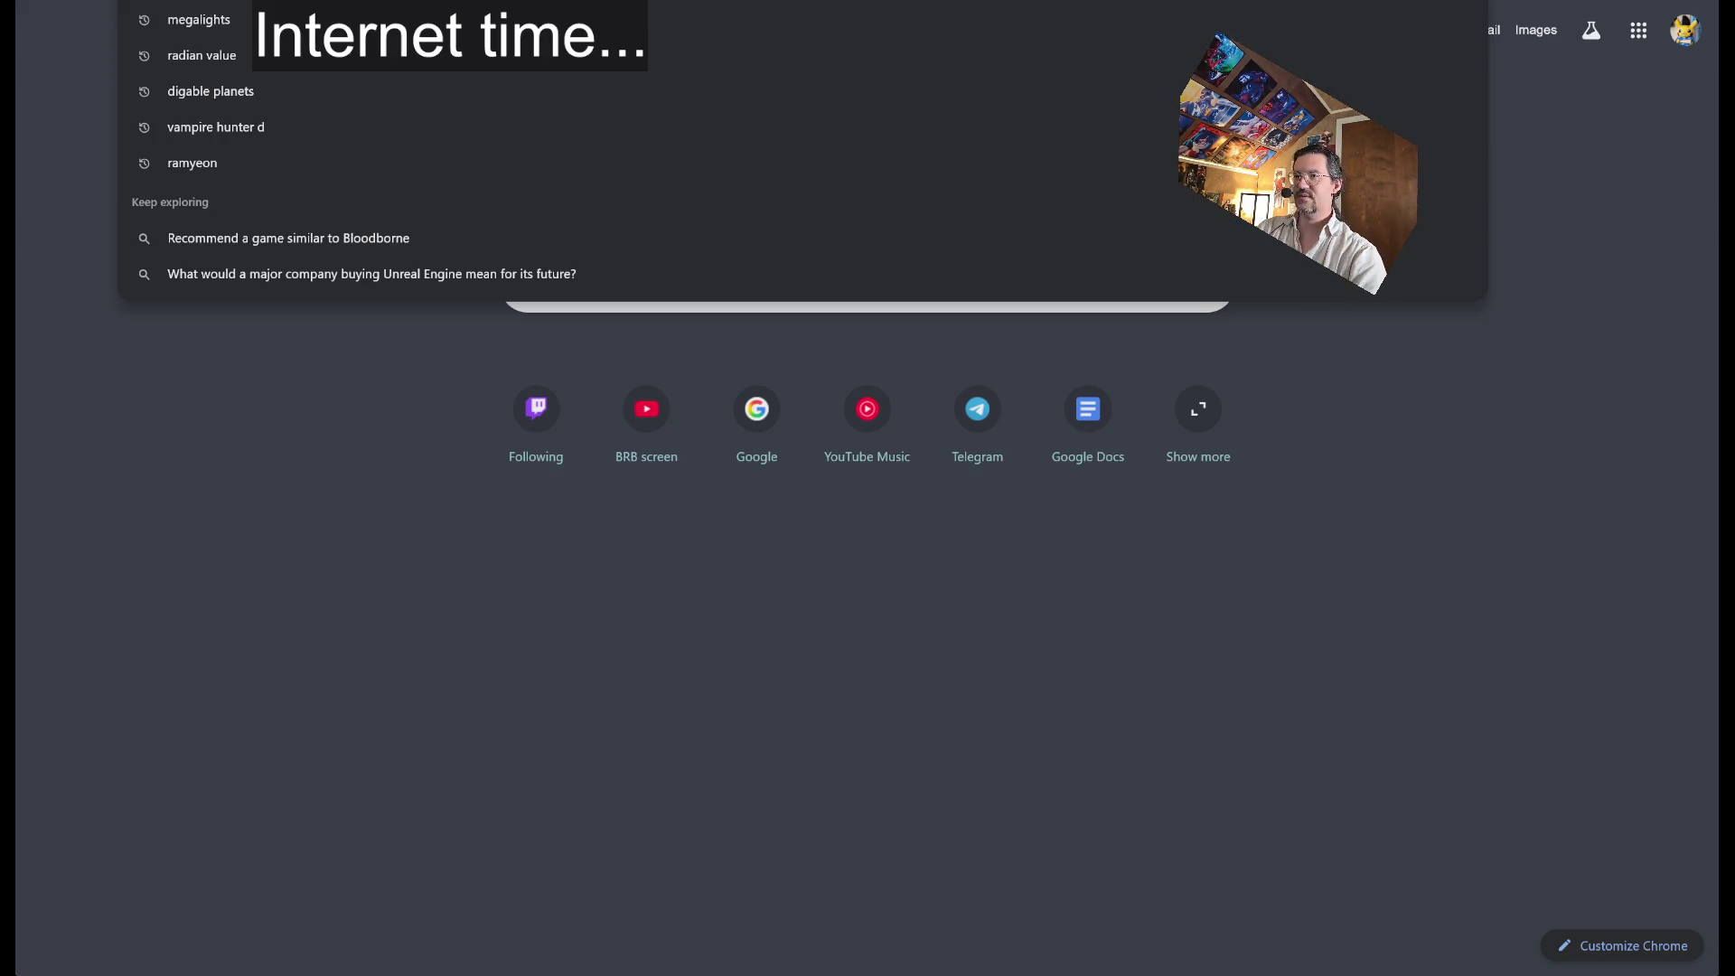
# - Search Google for 'ableton live linux'
pyautogui.write('ableton live li')
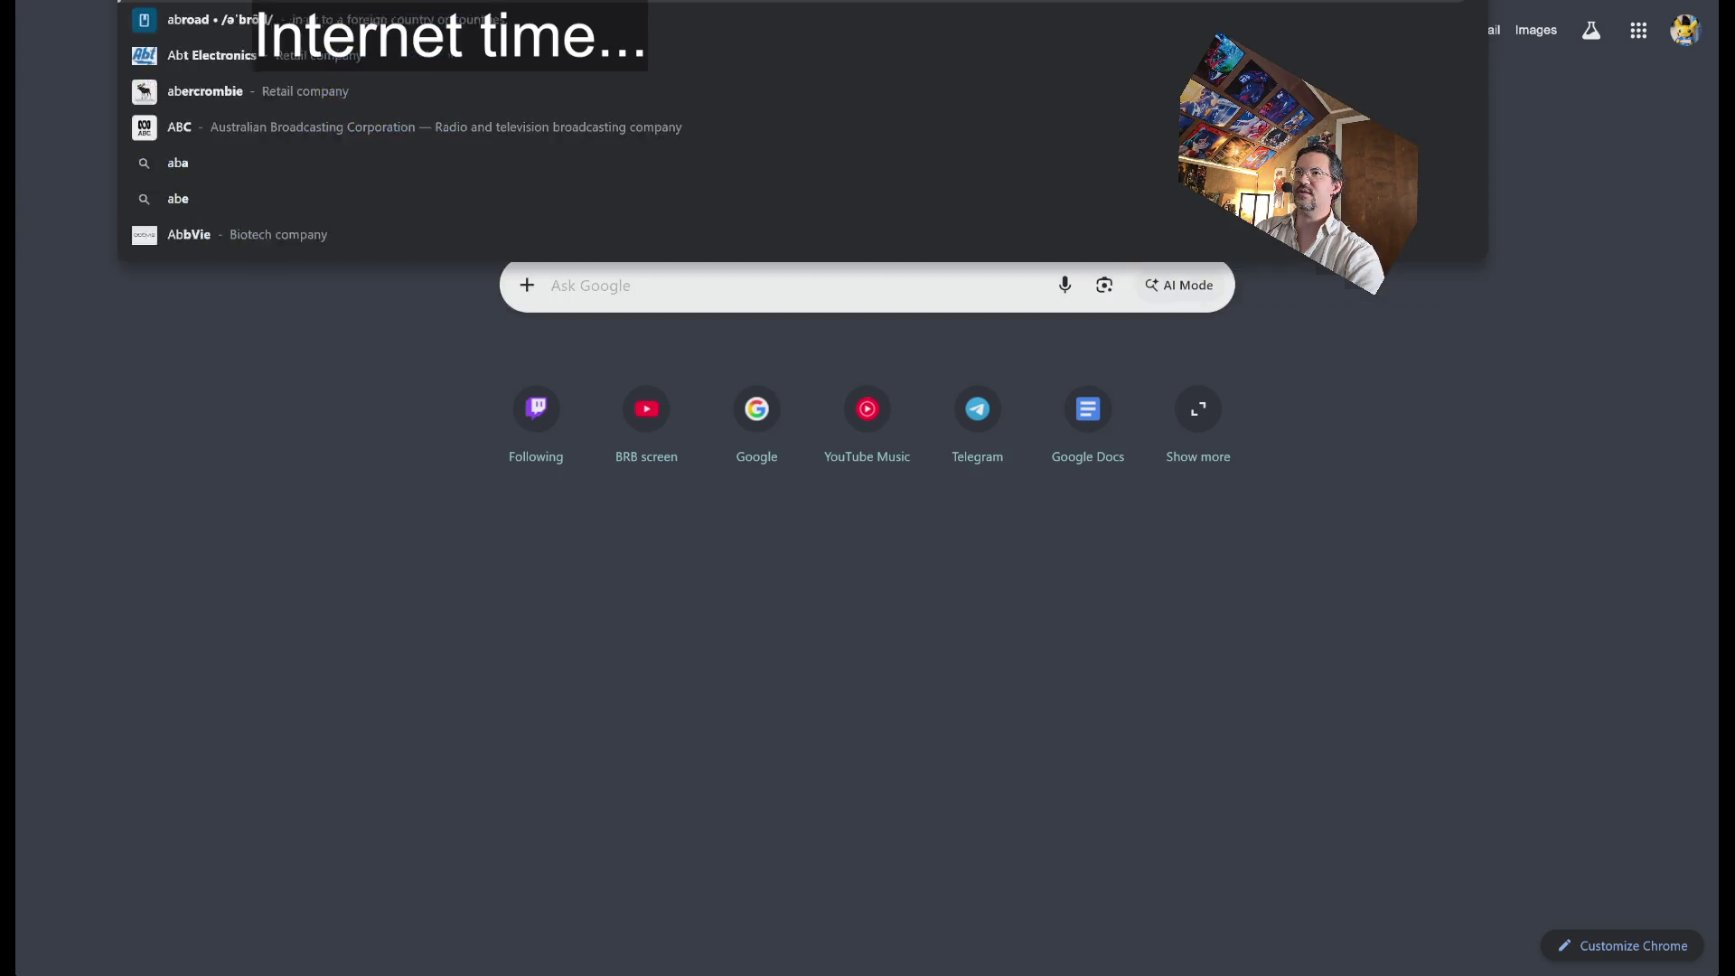
pyautogui.write('nux')
pyautogui.press('Return')
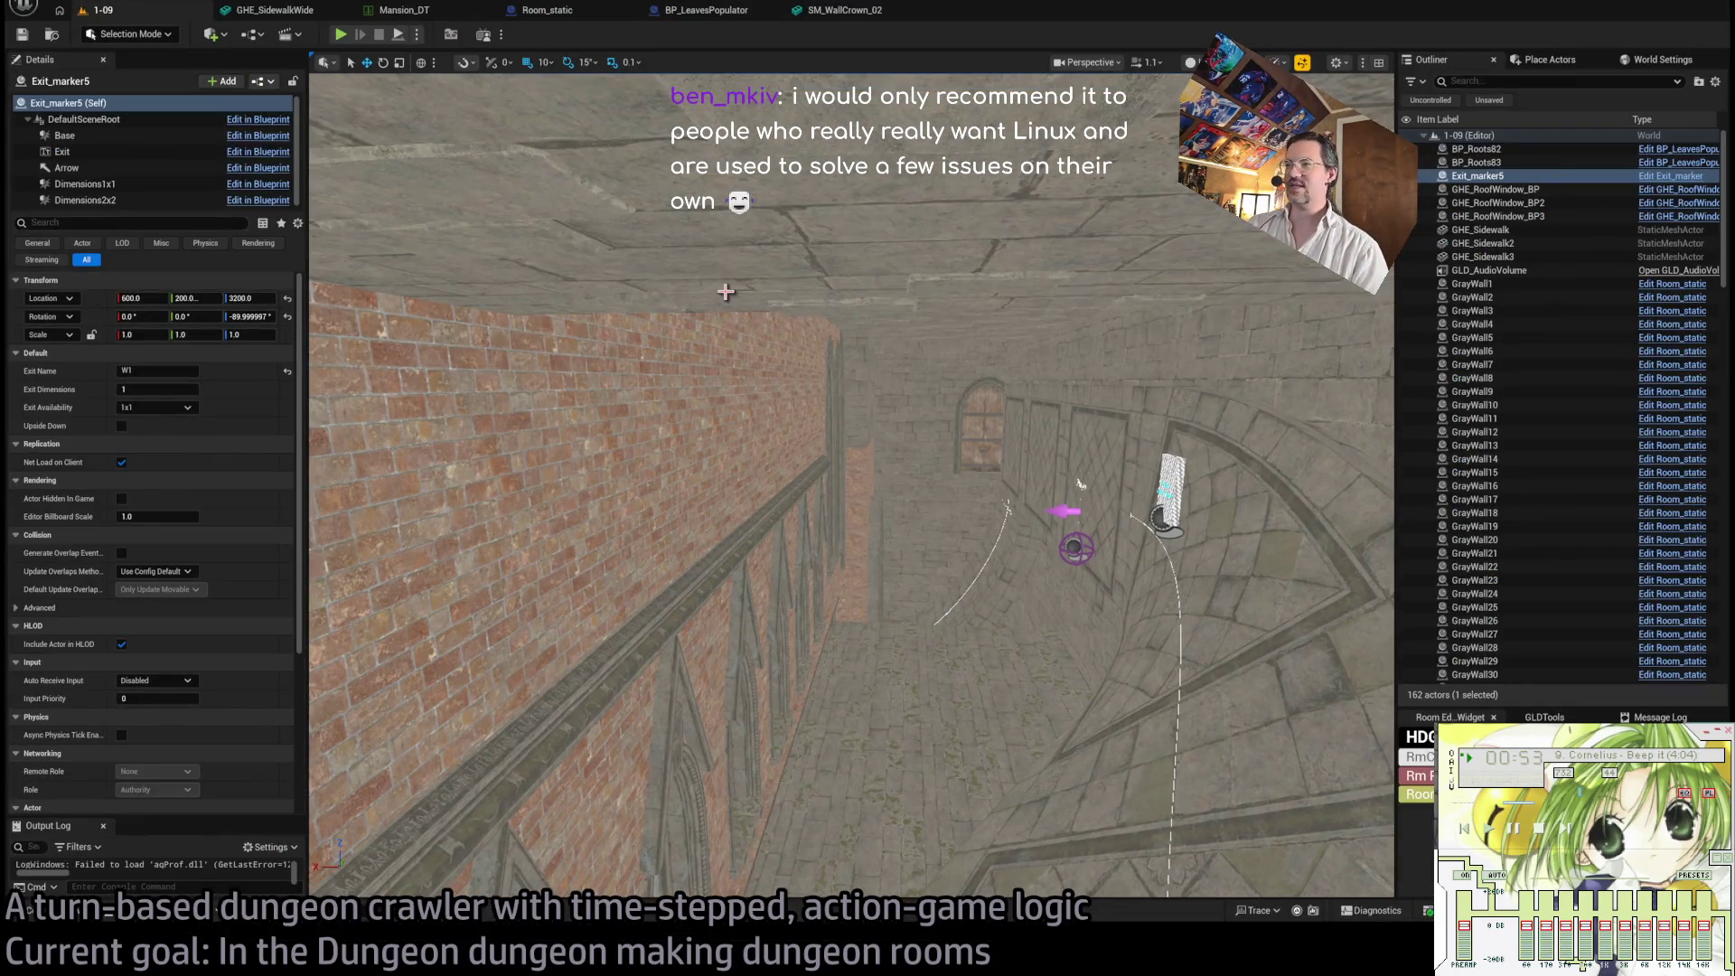
# - Fly the camera to the wall's W1 exit and select the arch mesh SM_FacadePiece_02
pyautogui.moveTo(726, 291); pyautogui.dragTo(745, 325)
pyautogui.moveTo(731, 433); pyautogui.dragTo(744, 438)
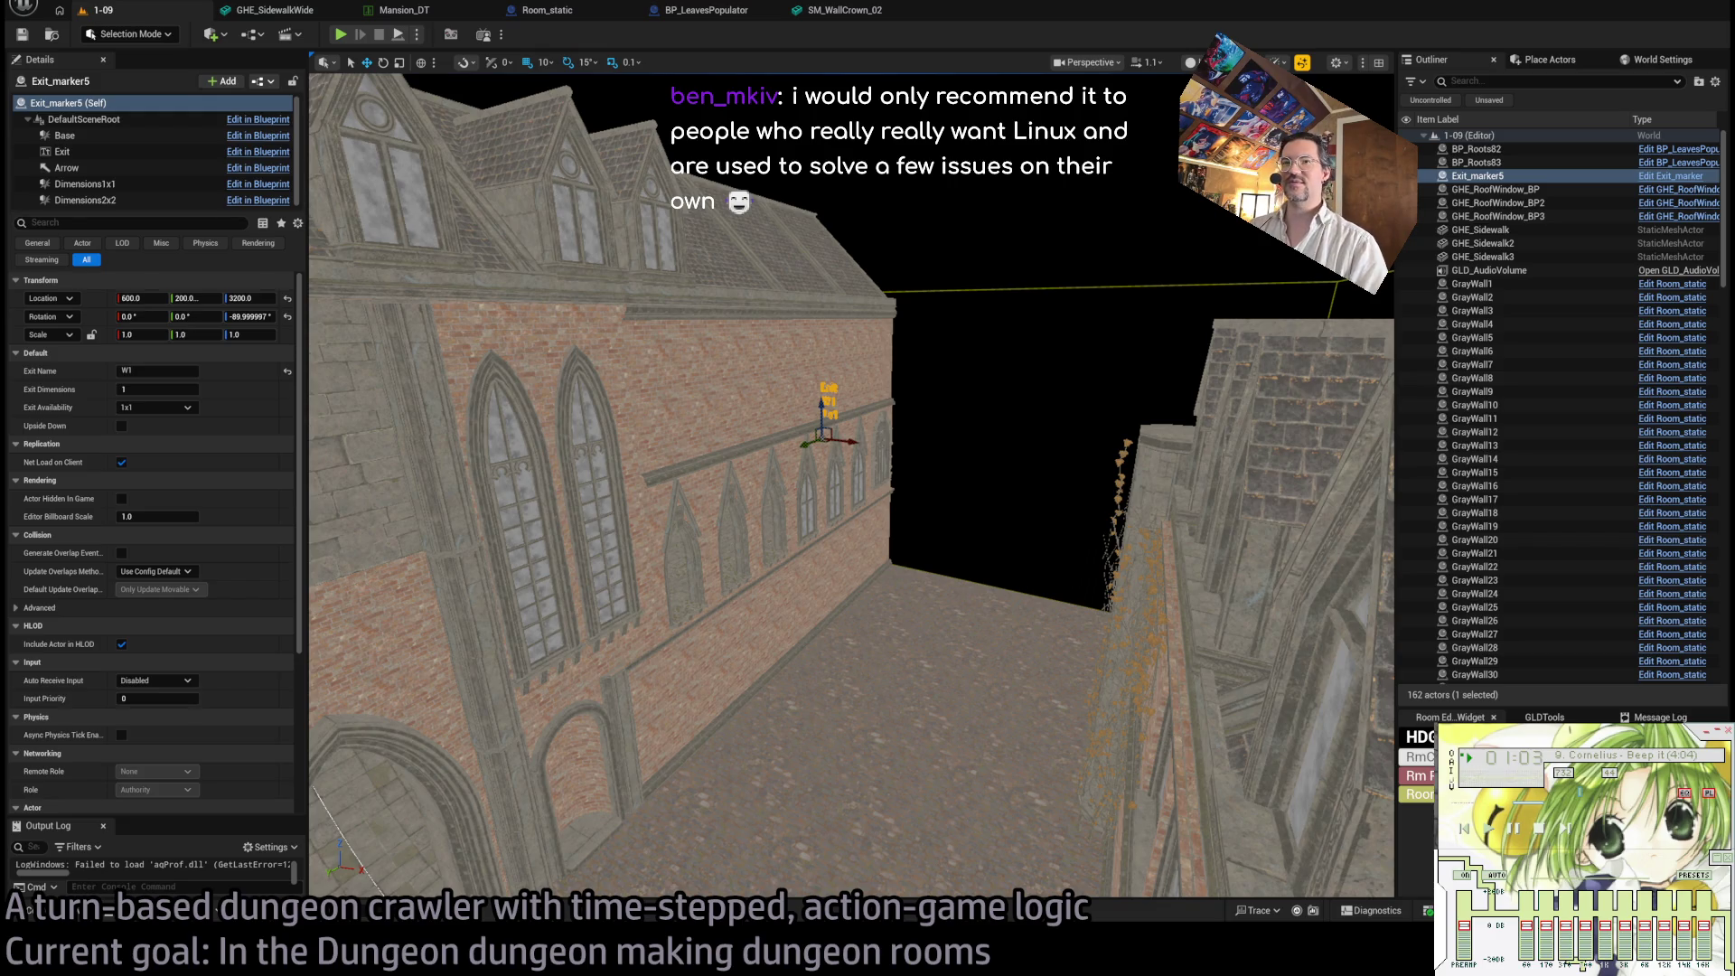
pyautogui.moveTo(745, 438)
pyautogui.mouseDown()
pyautogui.moveTo(867, 518)
pyautogui.moveTo(899, 516)
pyautogui.moveTo(899, 552)
pyautogui.mouseUp()
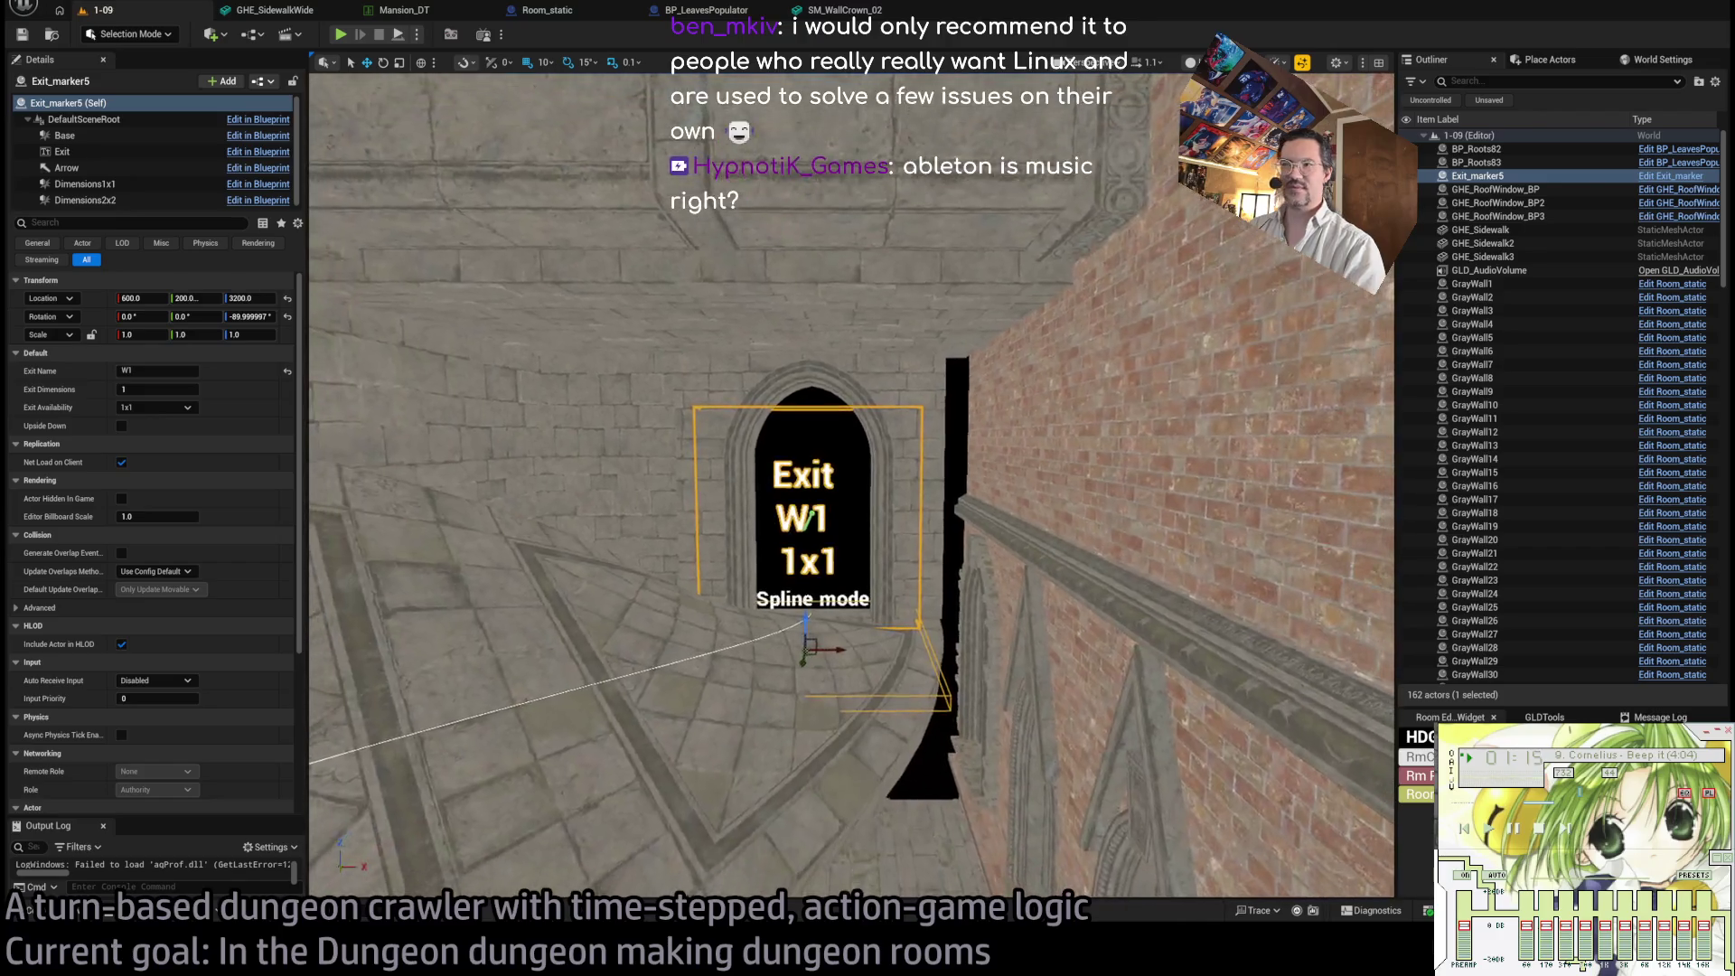
pyautogui.click(906, 388)
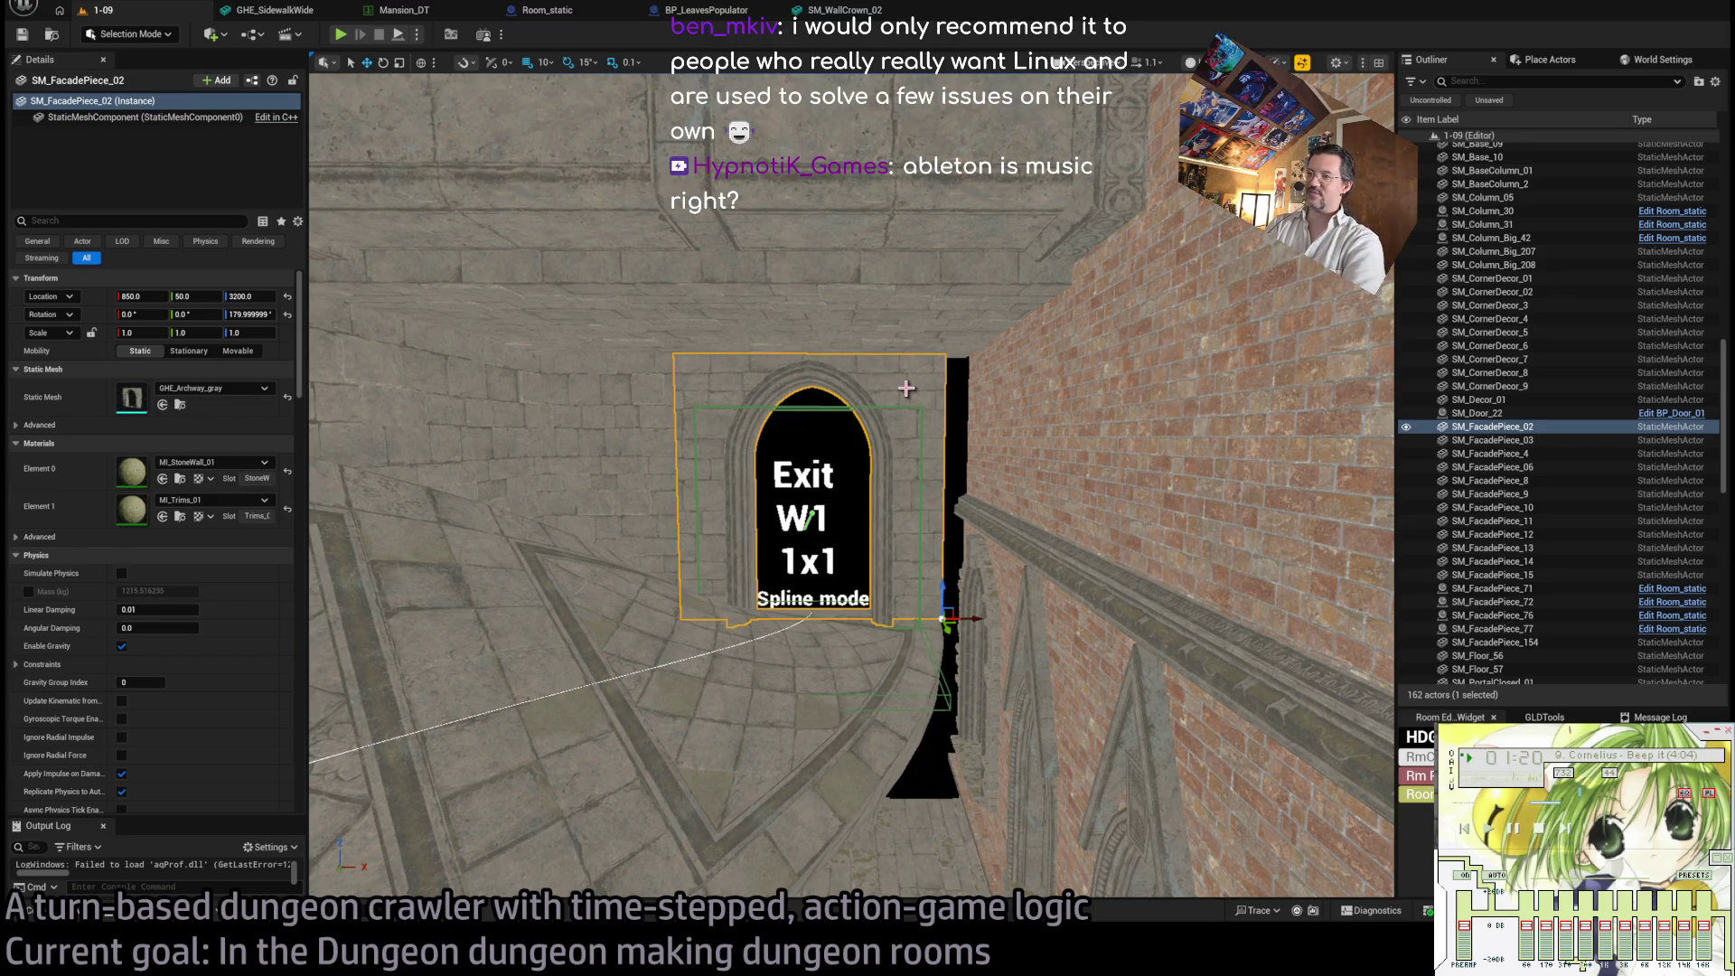
# - Duplicate wall panel GrayWall29 and lower the copy beneath the exit arch
pyautogui.moveTo(927, 402)
pyautogui.mouseDown()
pyautogui.moveTo(1067, 420)
pyautogui.moveTo(534, 476)
pyautogui.mouseUp()
pyautogui.click(958, 542)
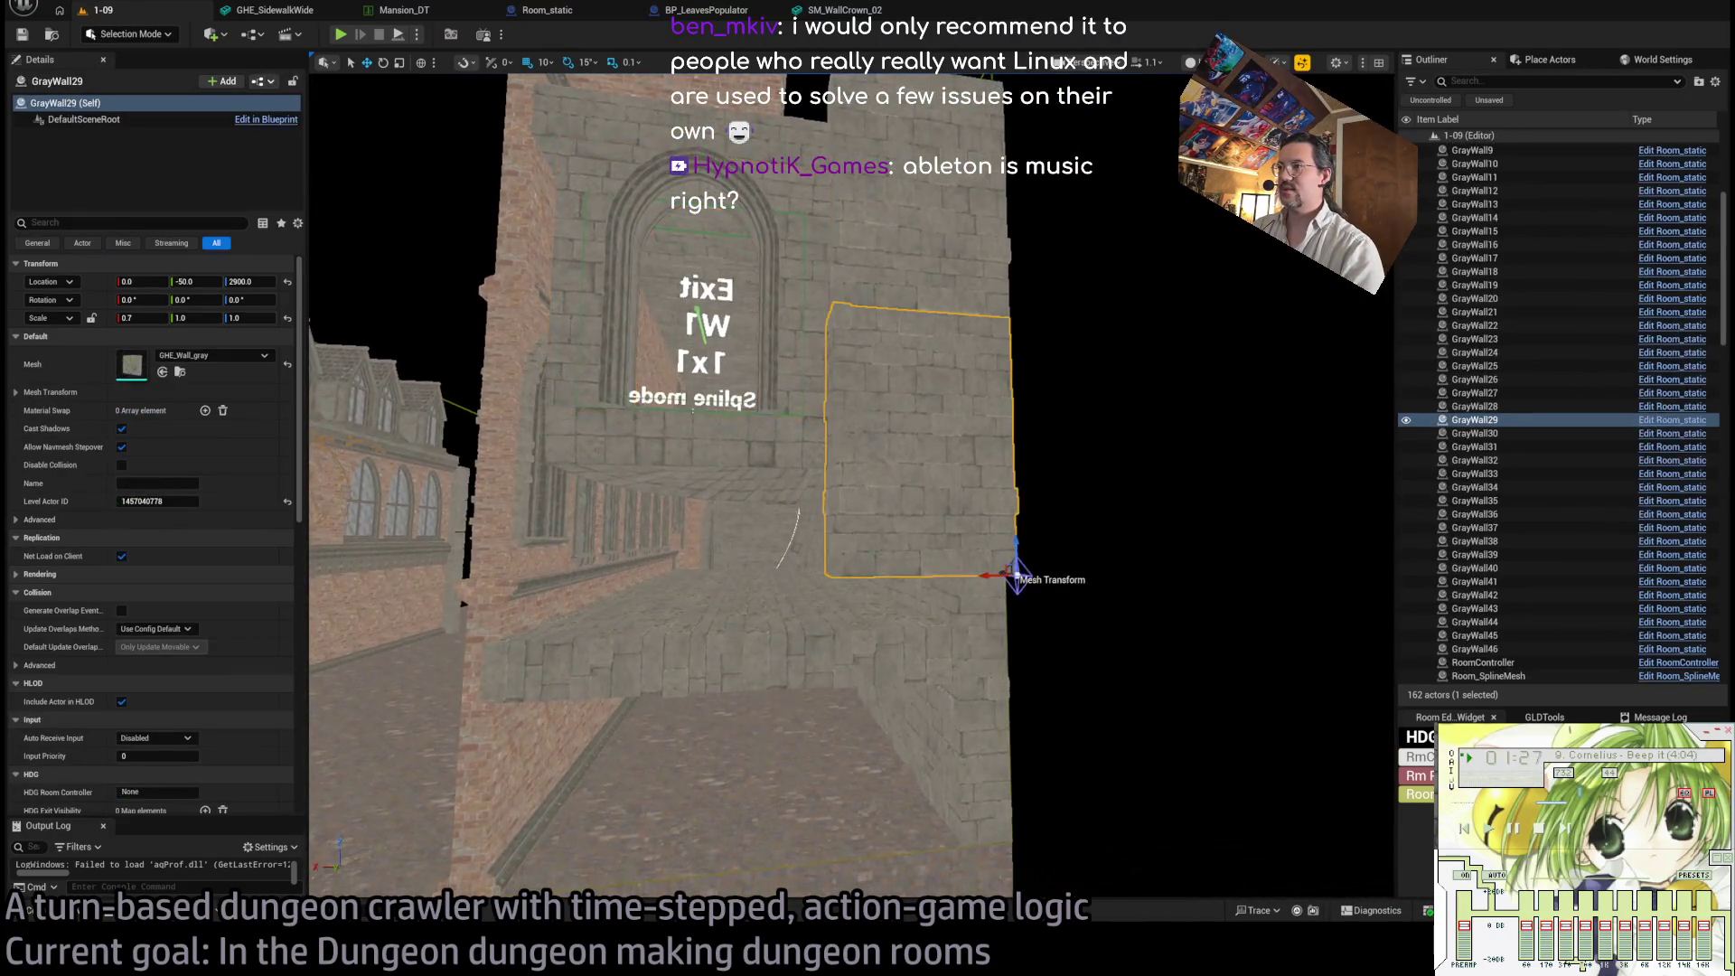
pyautogui.scroll(-5, 713, 479)
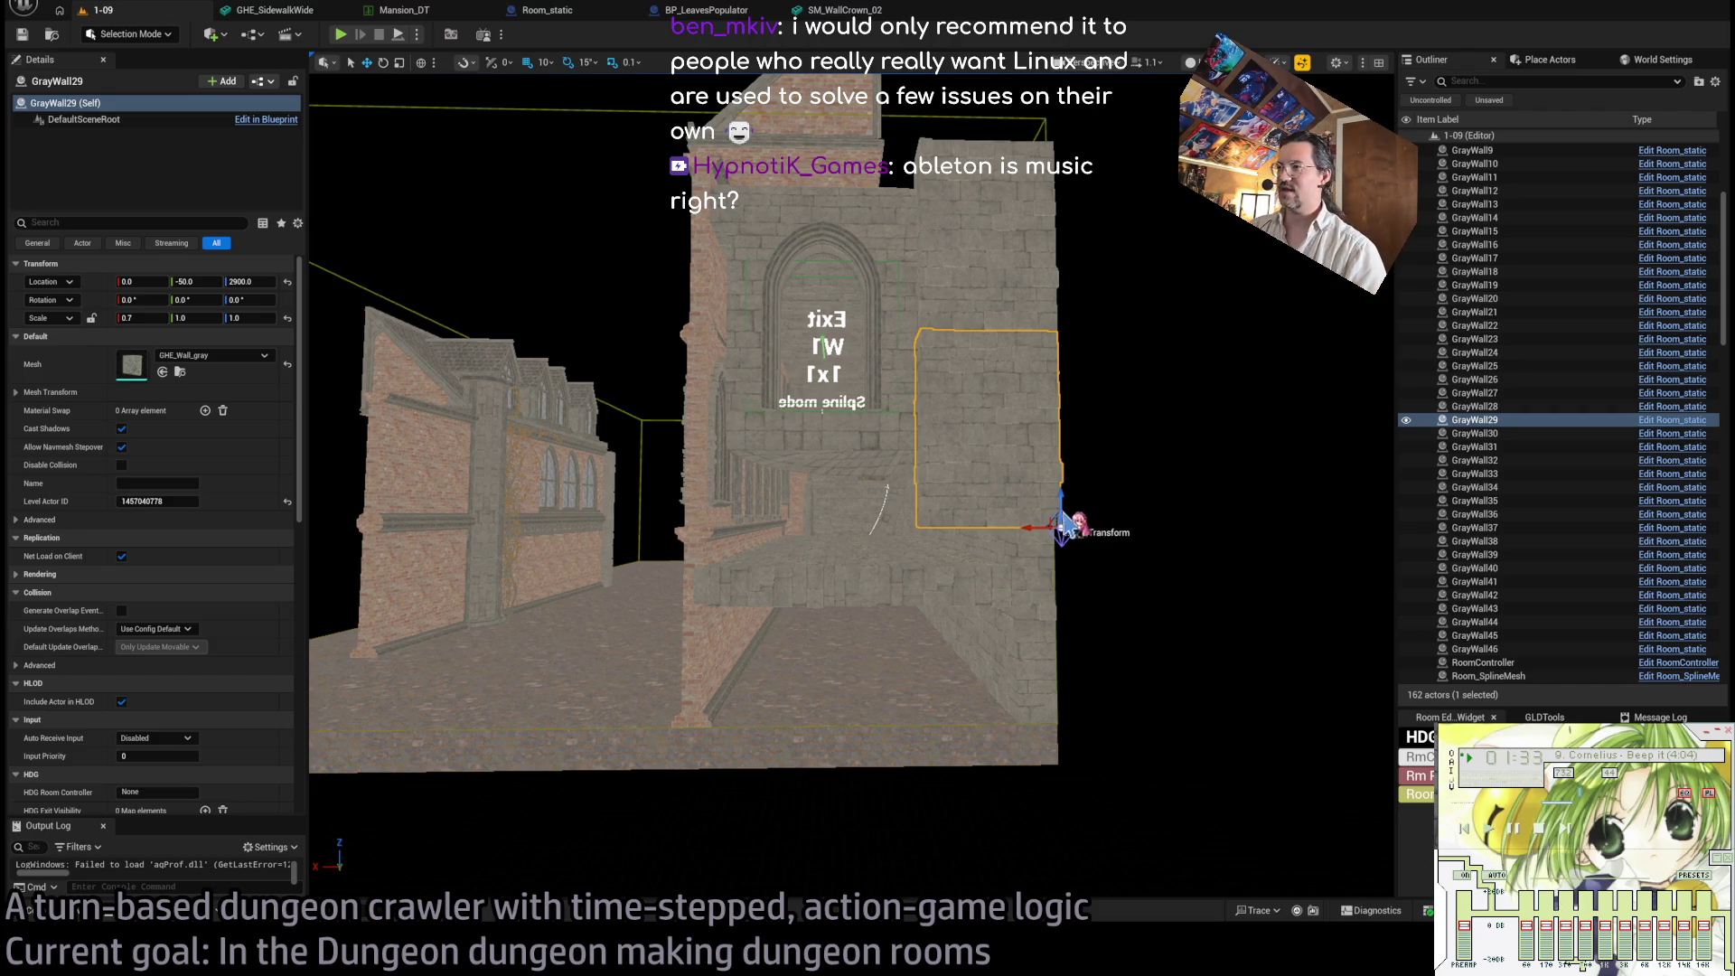
pyautogui.moveTo(1057, 502)
pyautogui.mouseDown()
pyautogui.moveTo(1057, 770)
pyautogui.moveTo(859, 731)
pyautogui.moveTo(890, 730)
pyautogui.mouseUp()
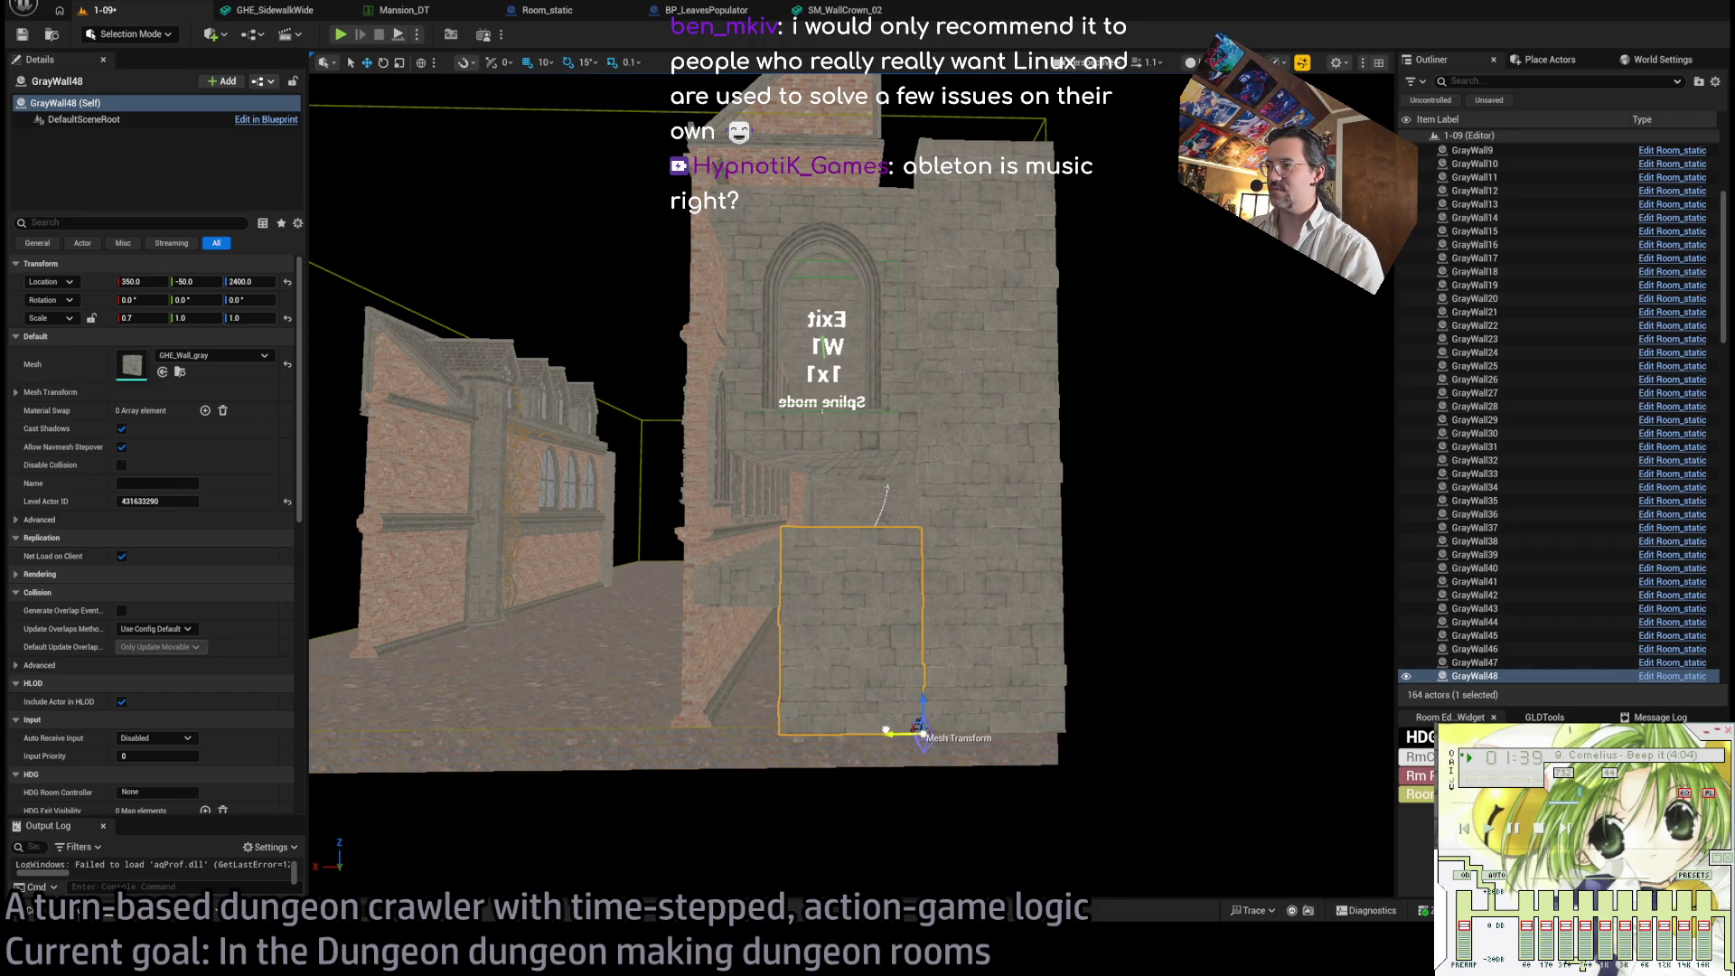
# - Scale the copy GrayWall48 to 3.1, 1.0, 1.4 and start a play-in-editor session
pyautogui.scroll(5, 886, 730)
pyautogui.scroll(-3, 903, 734)
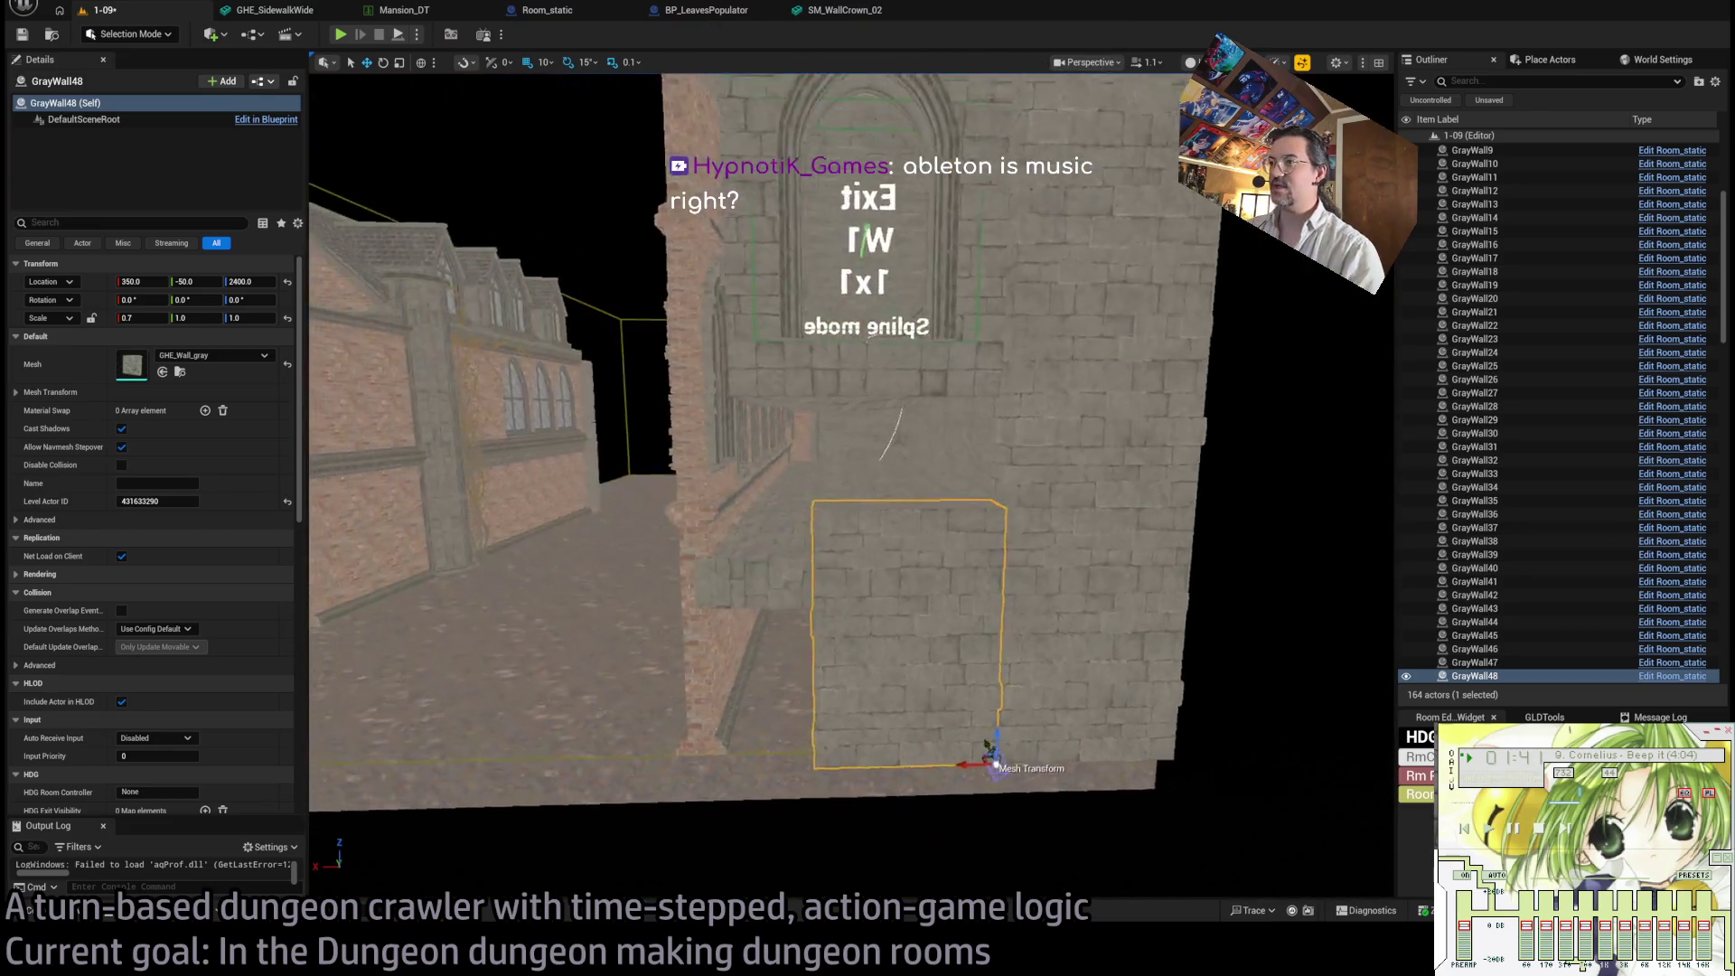
pyautogui.moveTo(989, 750); pyautogui.dragTo(993, 643)
pyautogui.moveTo(1019, 728); pyautogui.dragTo(990, 750)
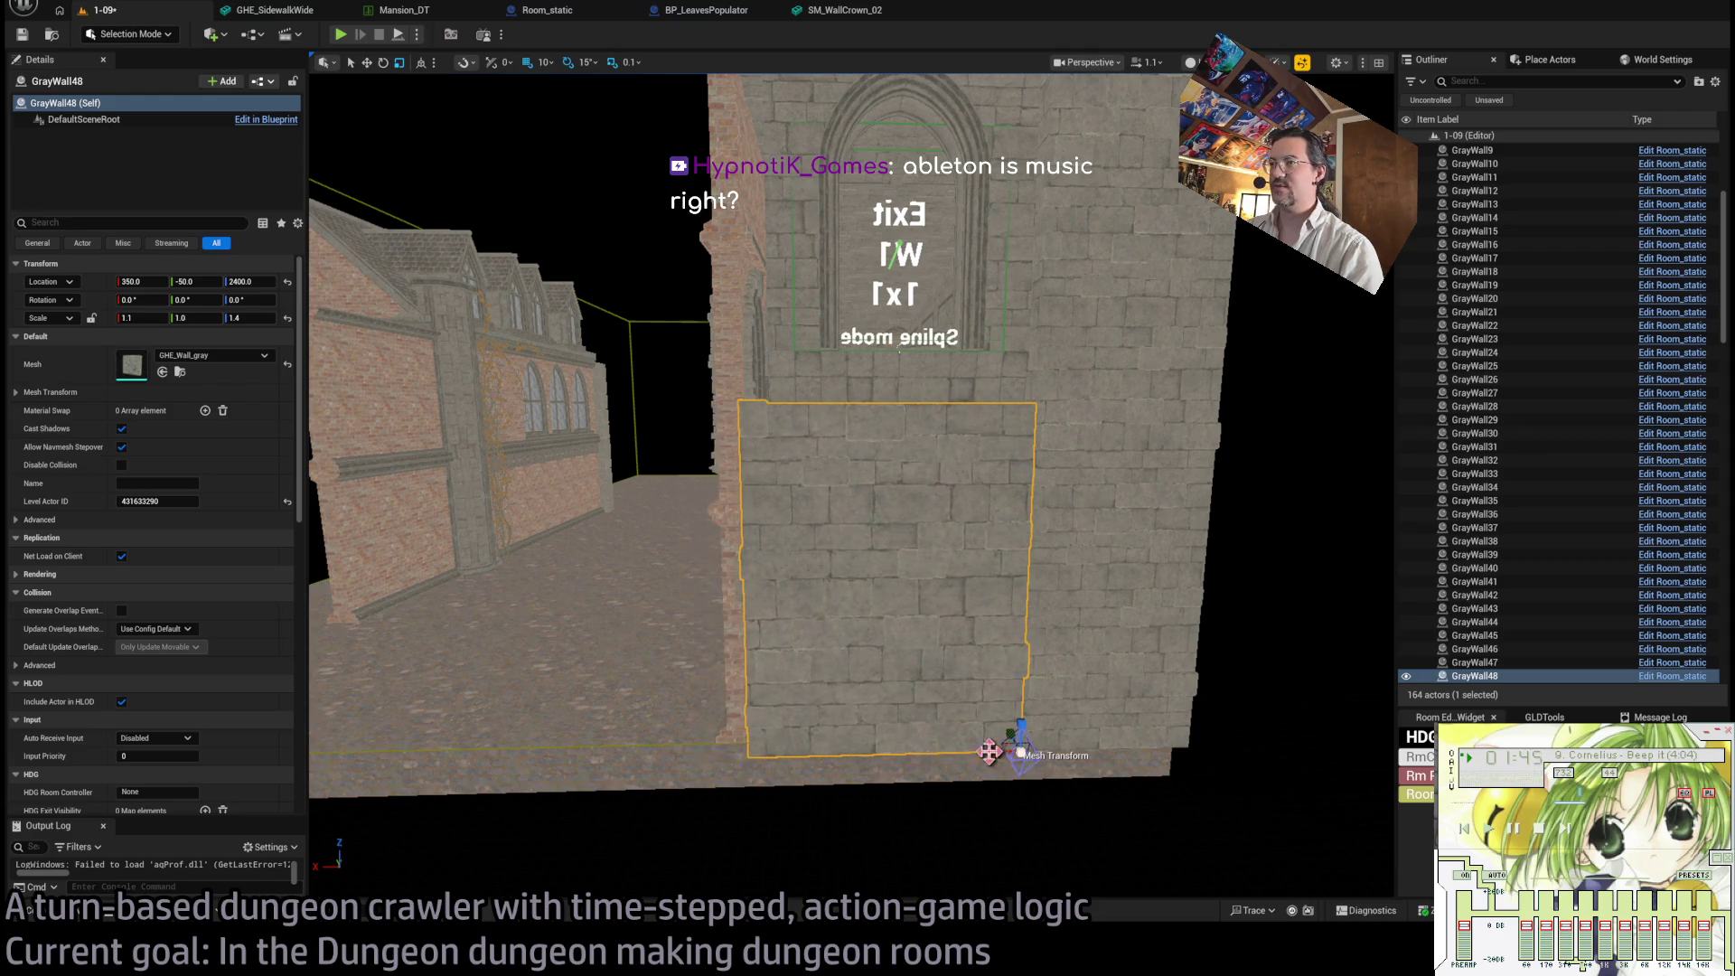
pyautogui.moveTo(818, 514); pyautogui.dragTo(786, 488)
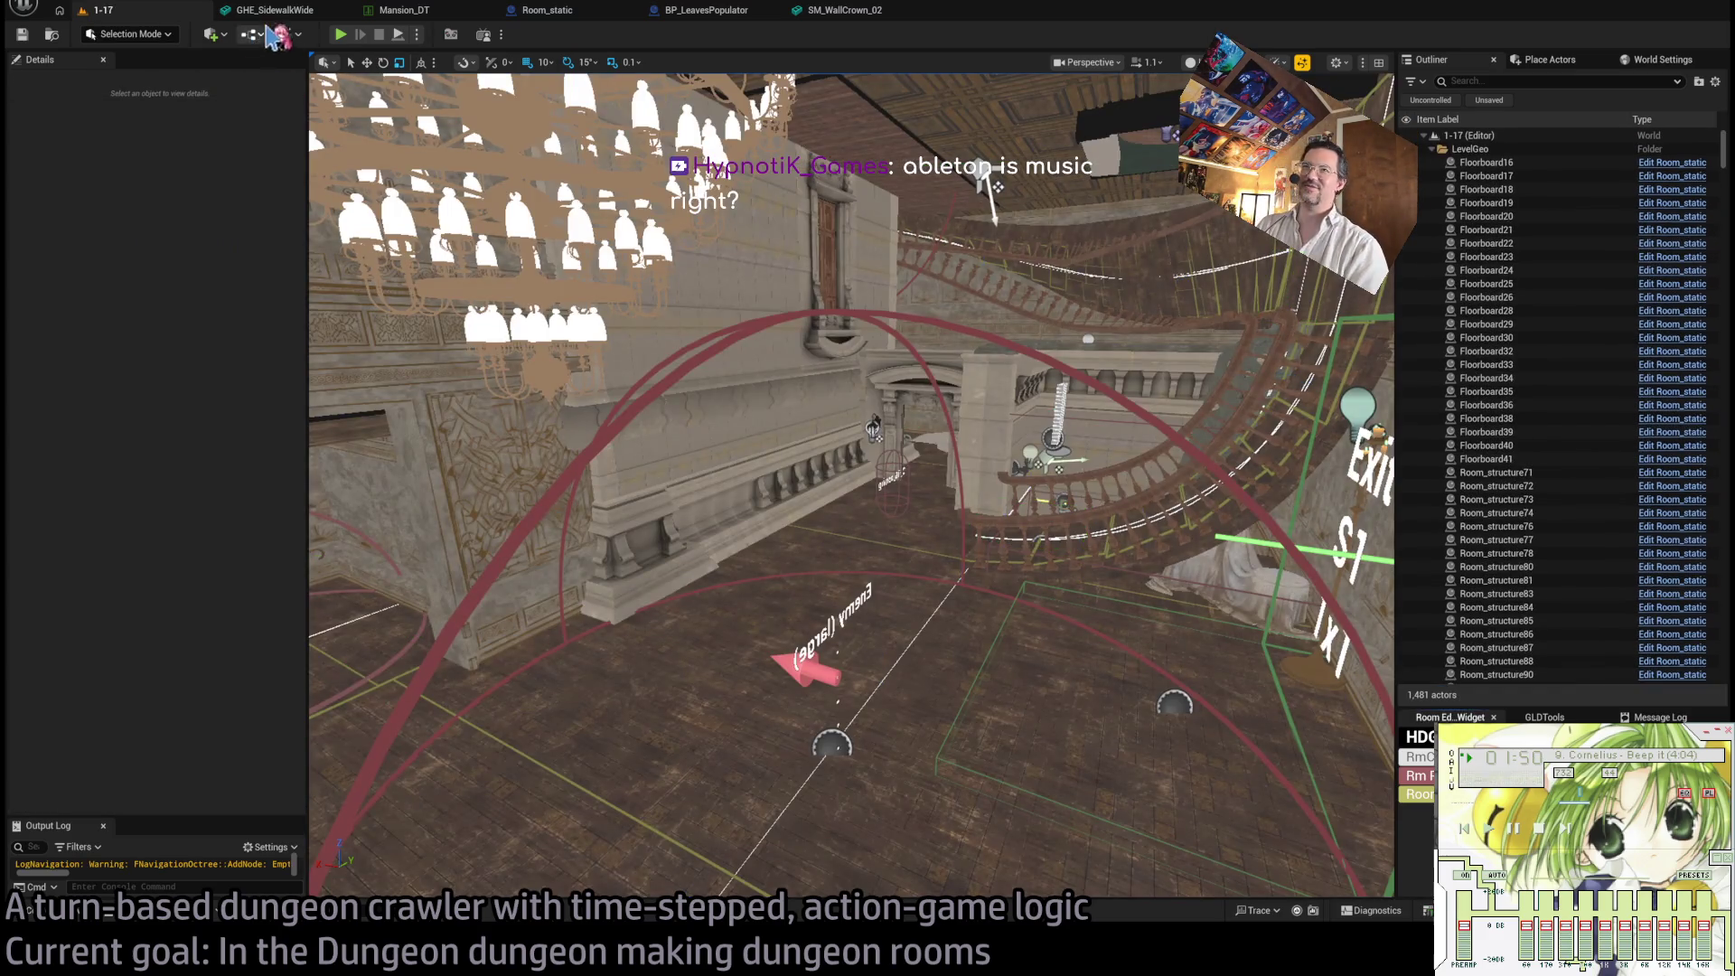
pyautogui.click(339, 34)
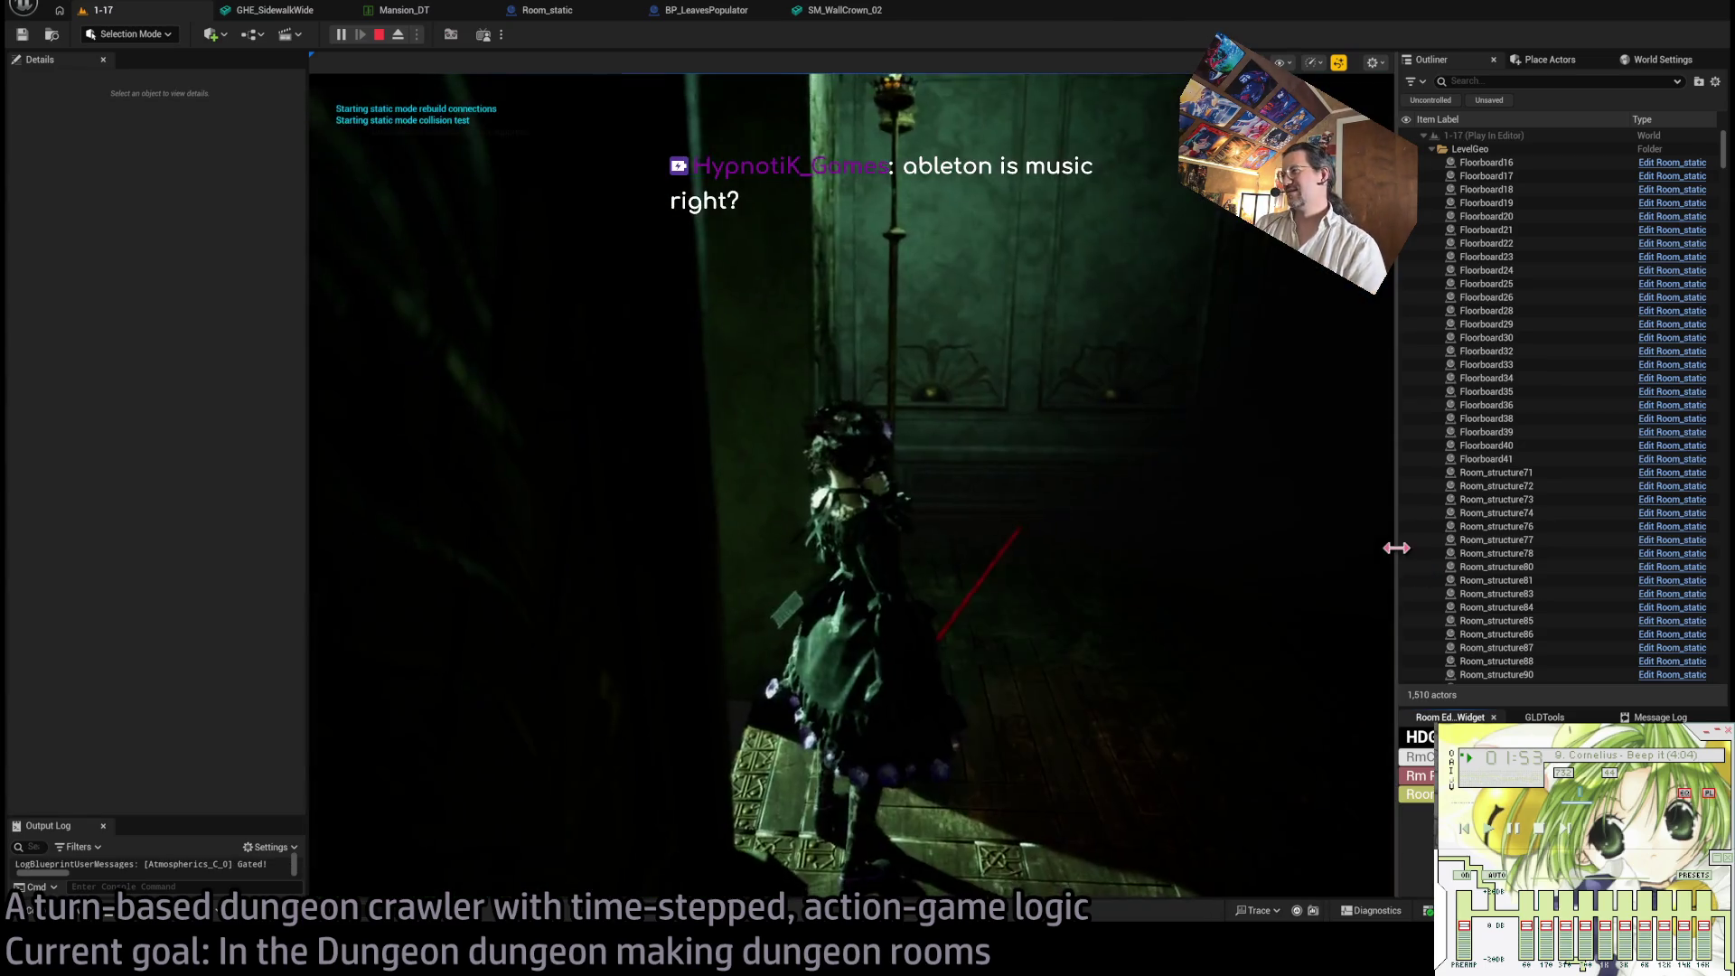
# - Widen the game viewport and run the first move toward the enemy
pyautogui.moveTo(1398, 545); pyautogui.dragTo(1666, 546)
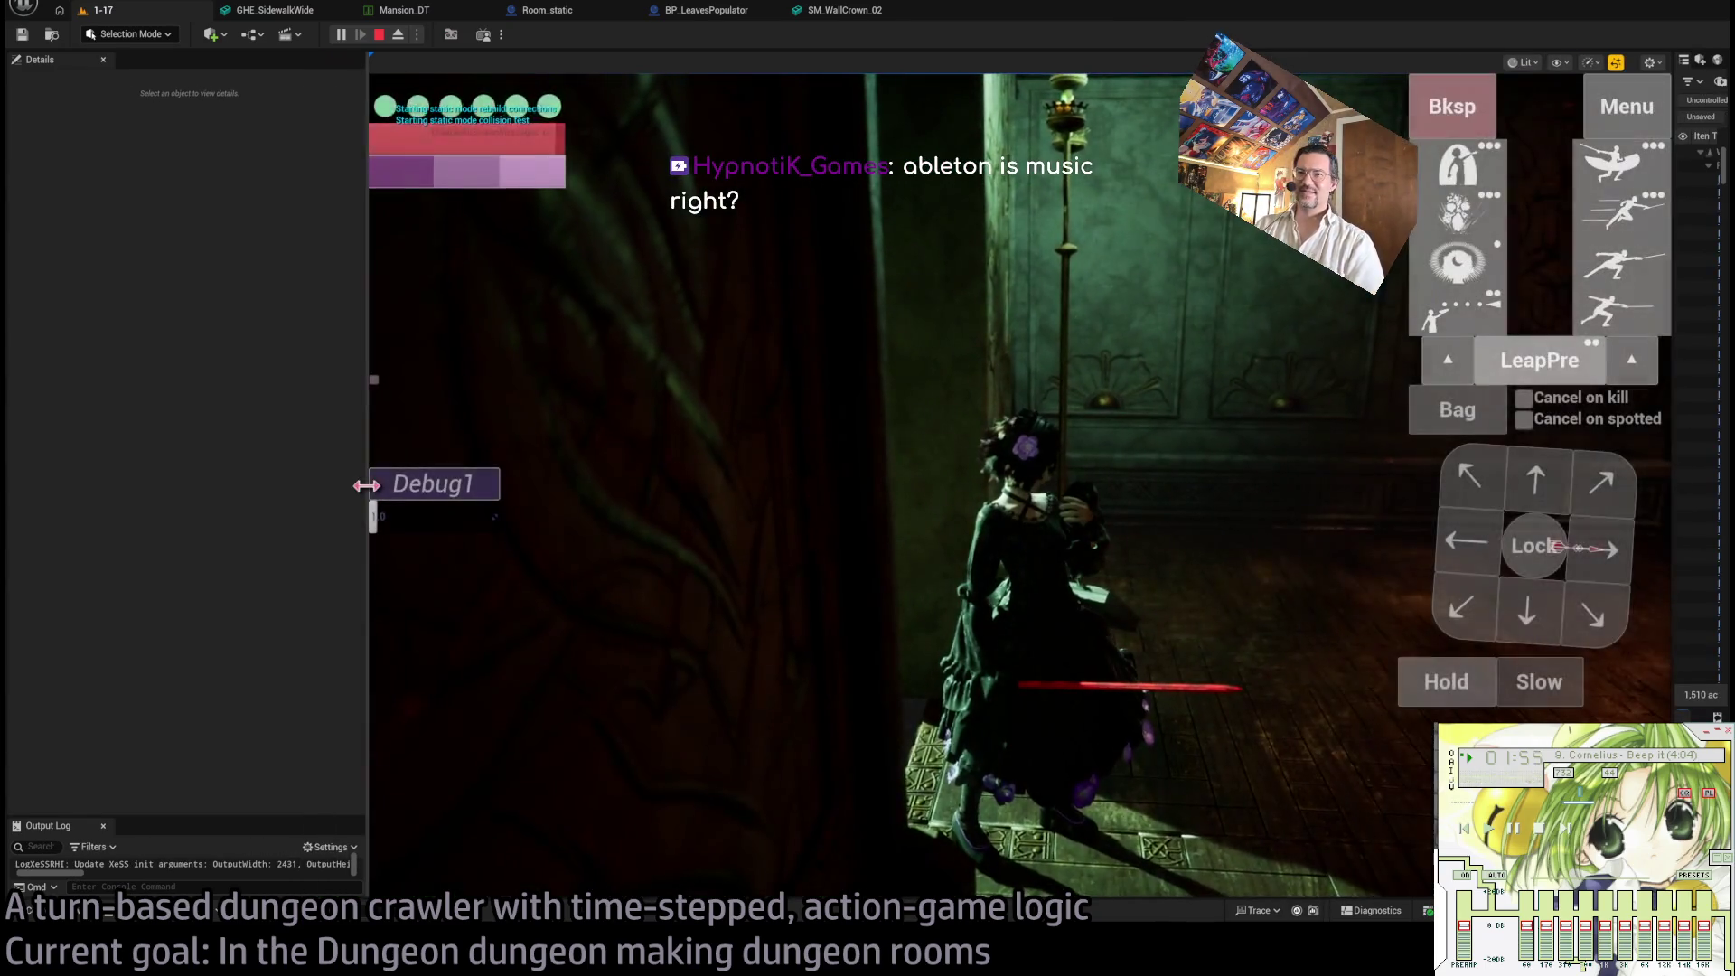
pyautogui.moveTo(368, 485); pyautogui.dragTo(100, 485)
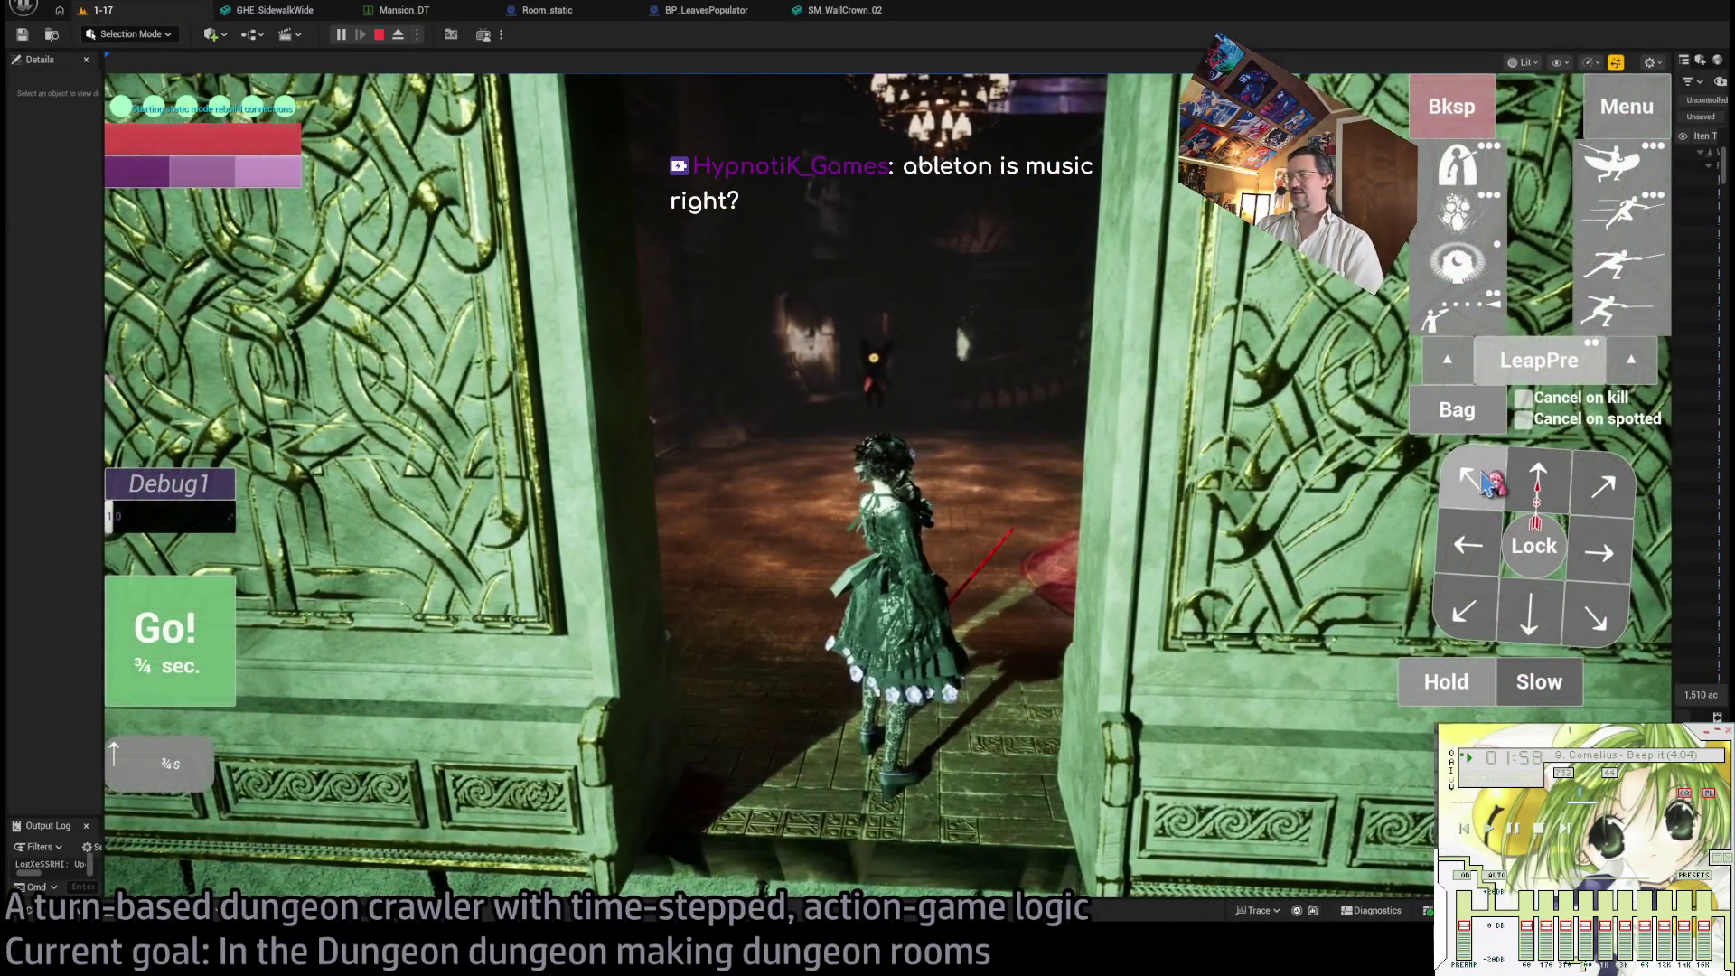
pyautogui.click(1537, 481)
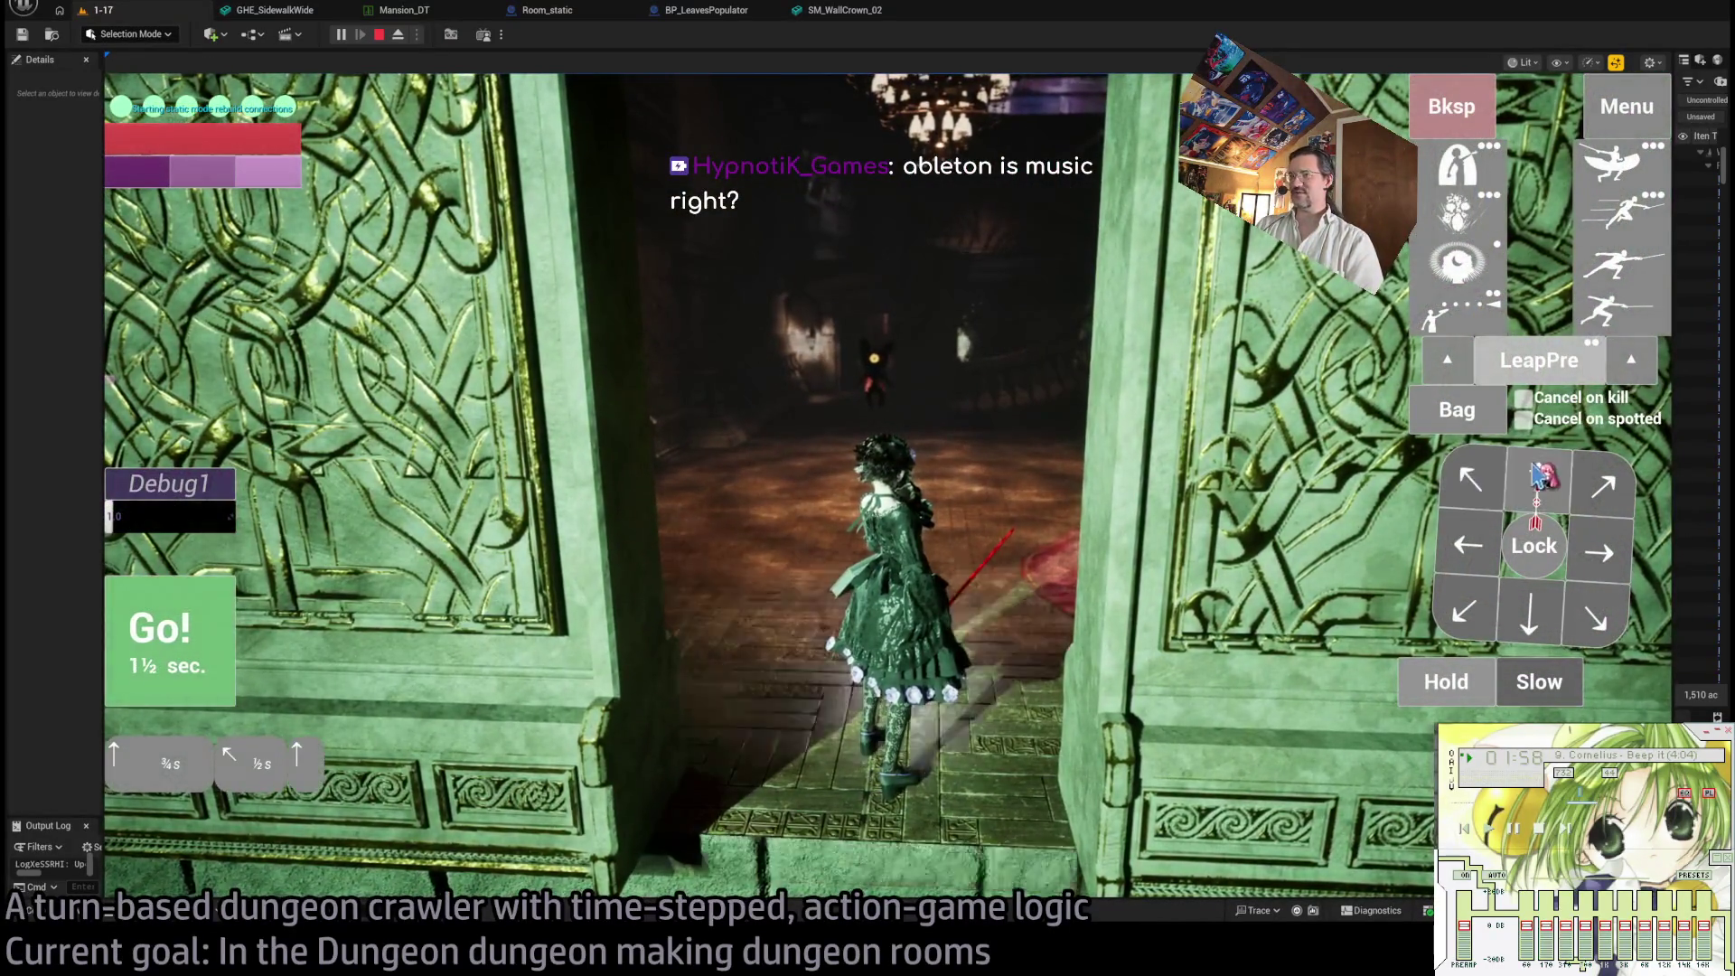
pyautogui.click(217, 637)
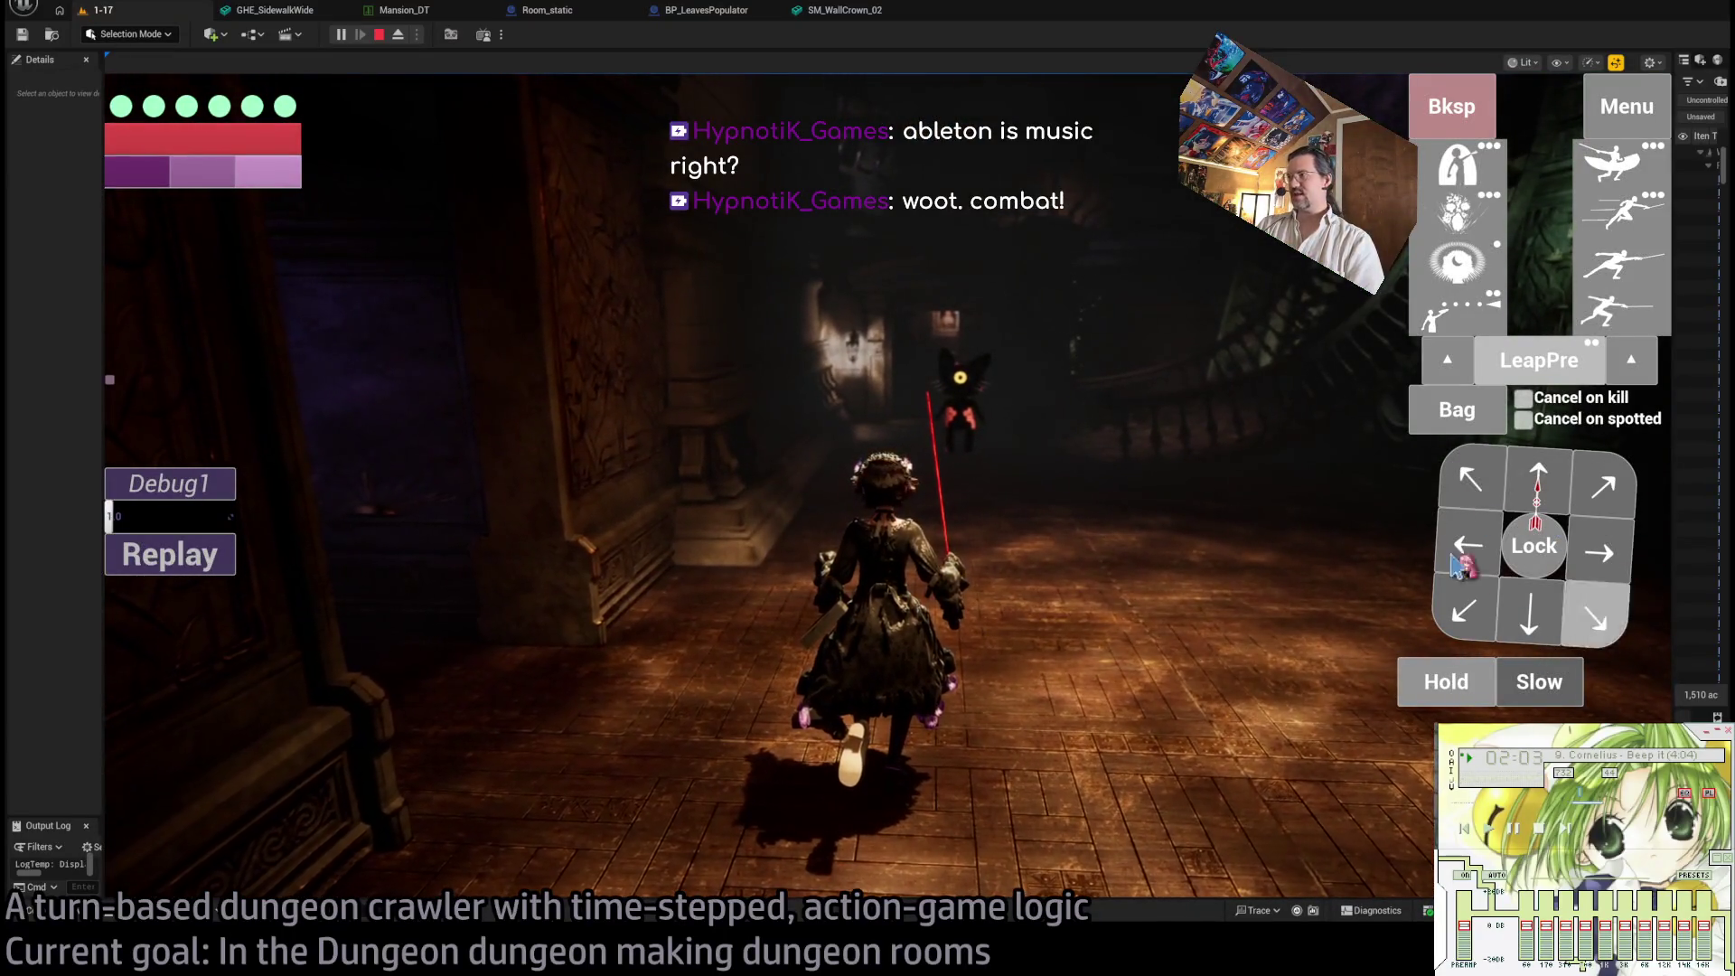
# - Queue three half-second steps, the last one to the left, and run them
pyautogui.click(1536, 483)
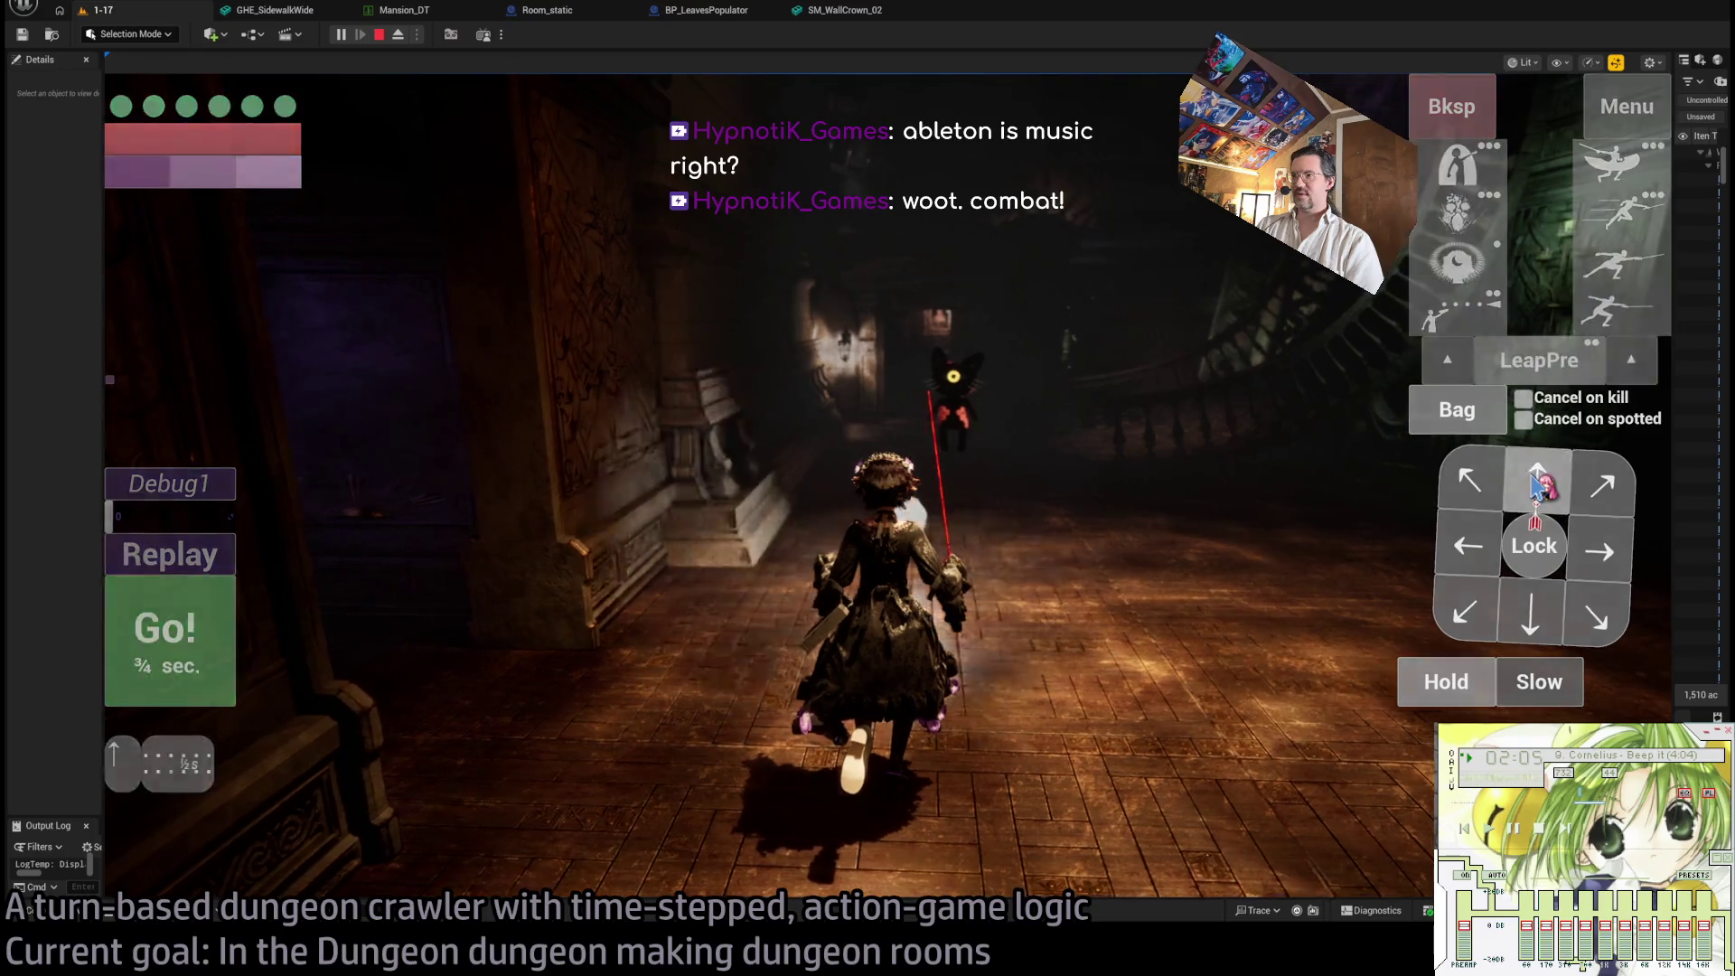
pyautogui.click(1554, 617)
pyautogui.click(1465, 550)
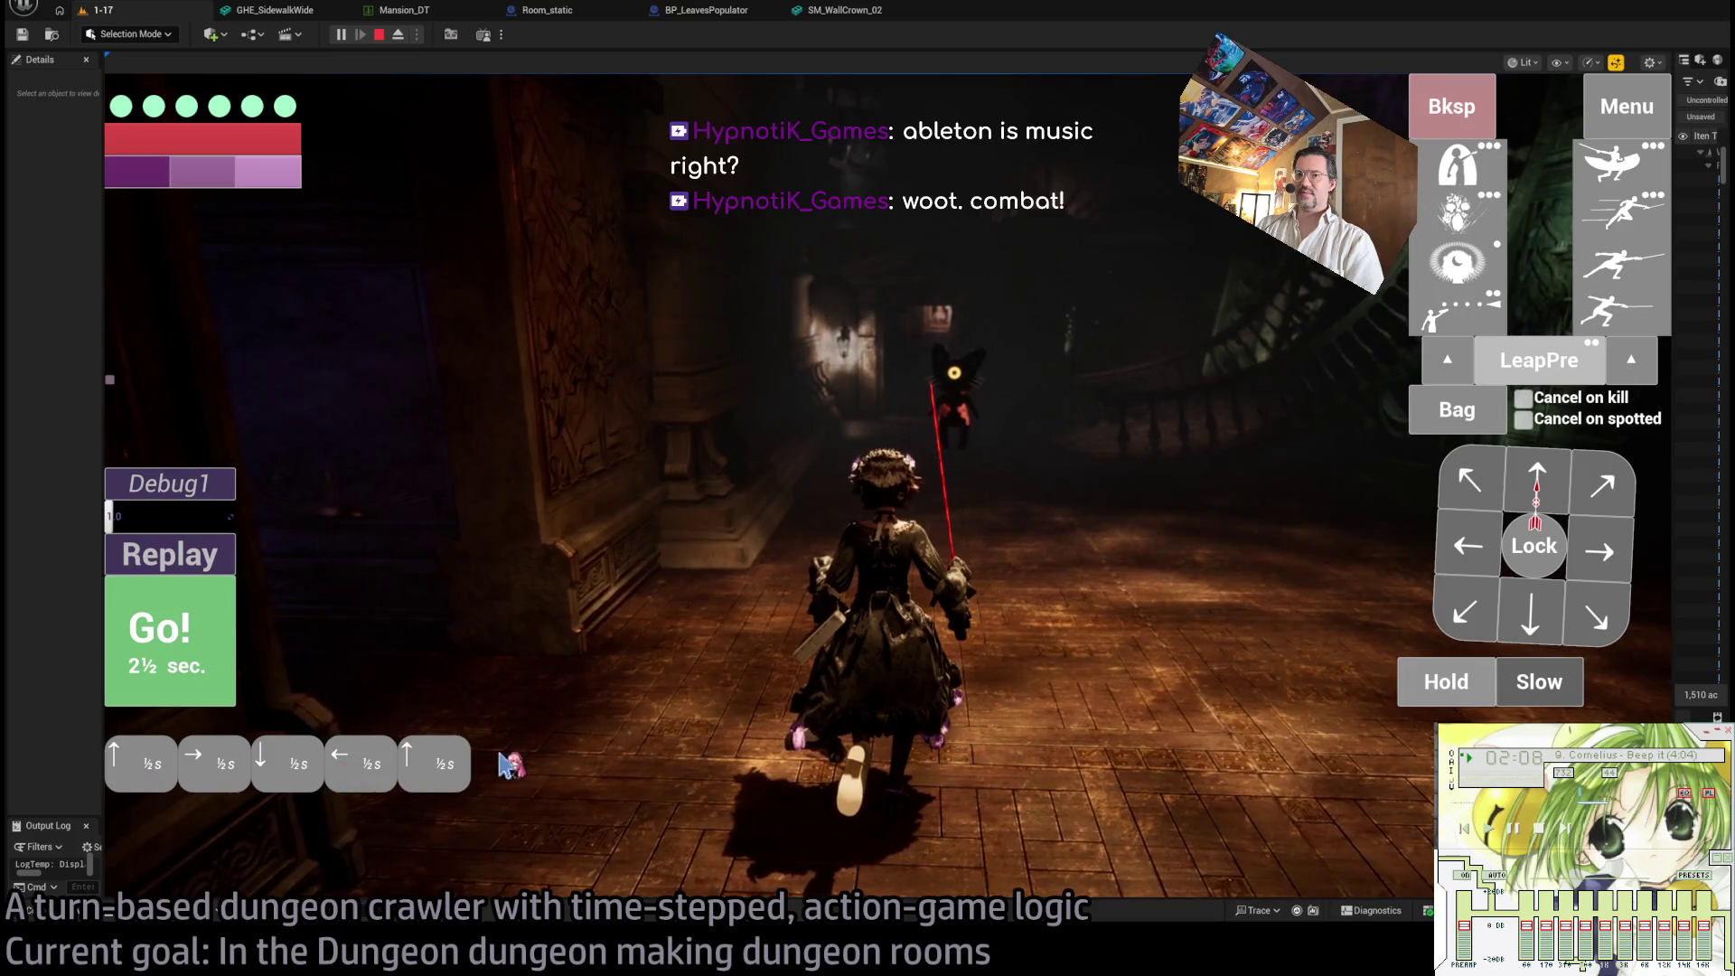
pyautogui.click(222, 612)
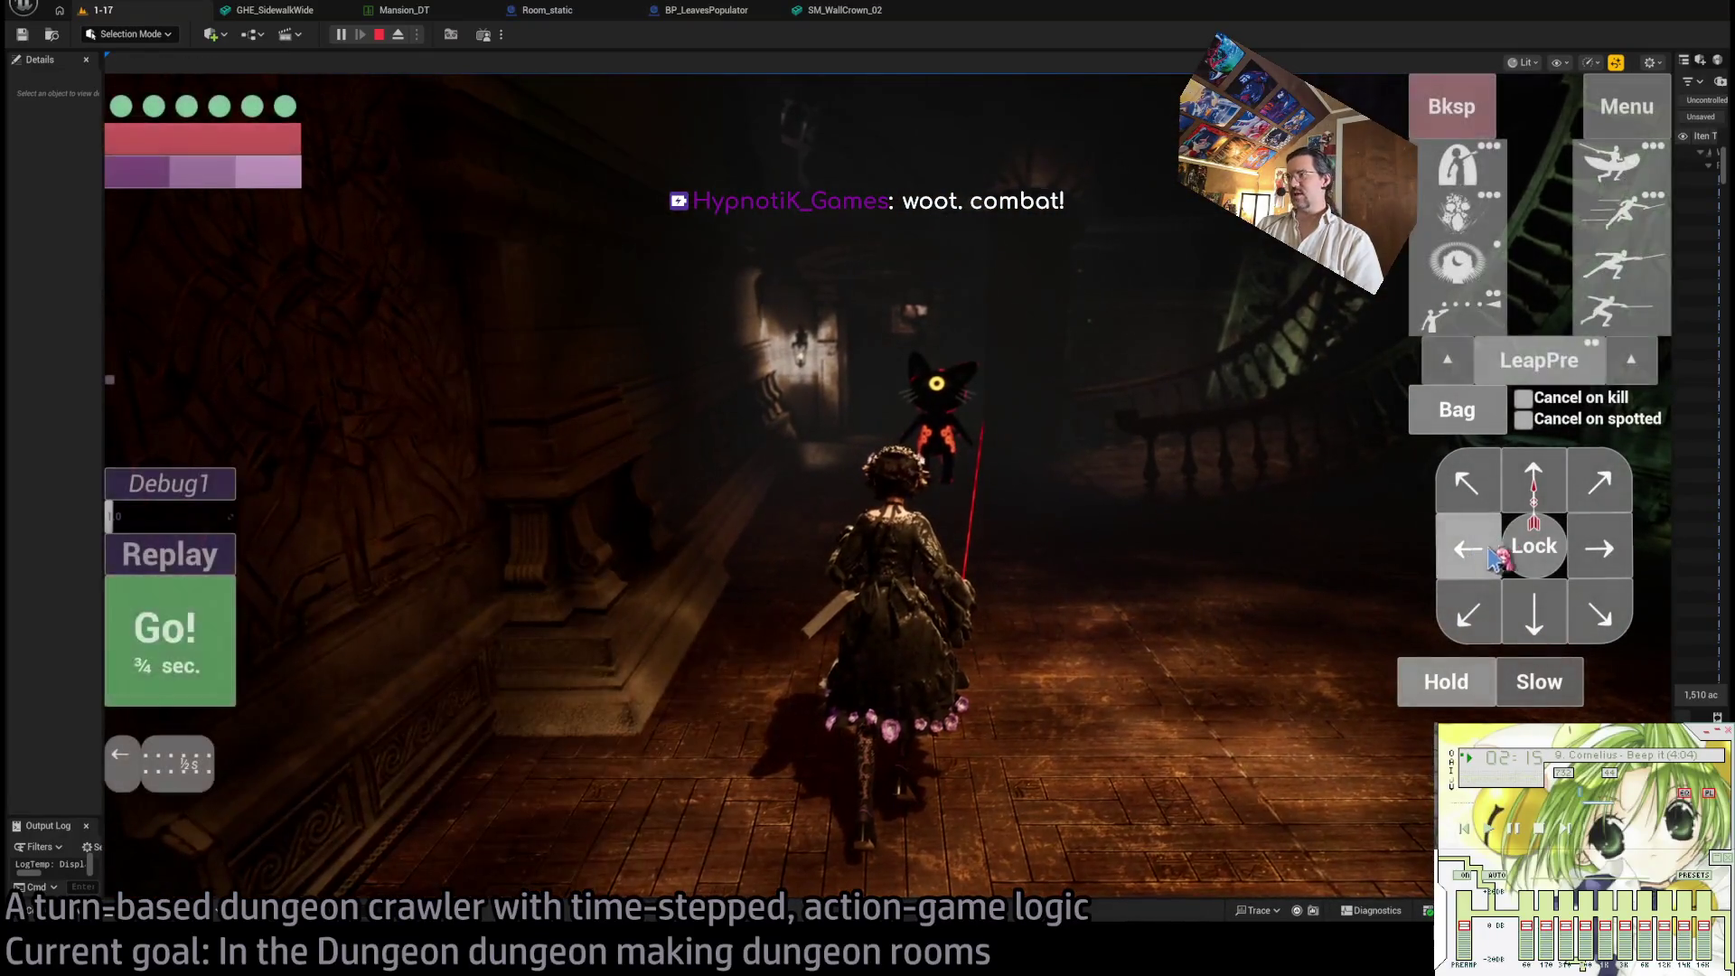
# - Lock onto the enemy and land leaping thrust attacks until an item is acquired
pyautogui.click(1533, 546)
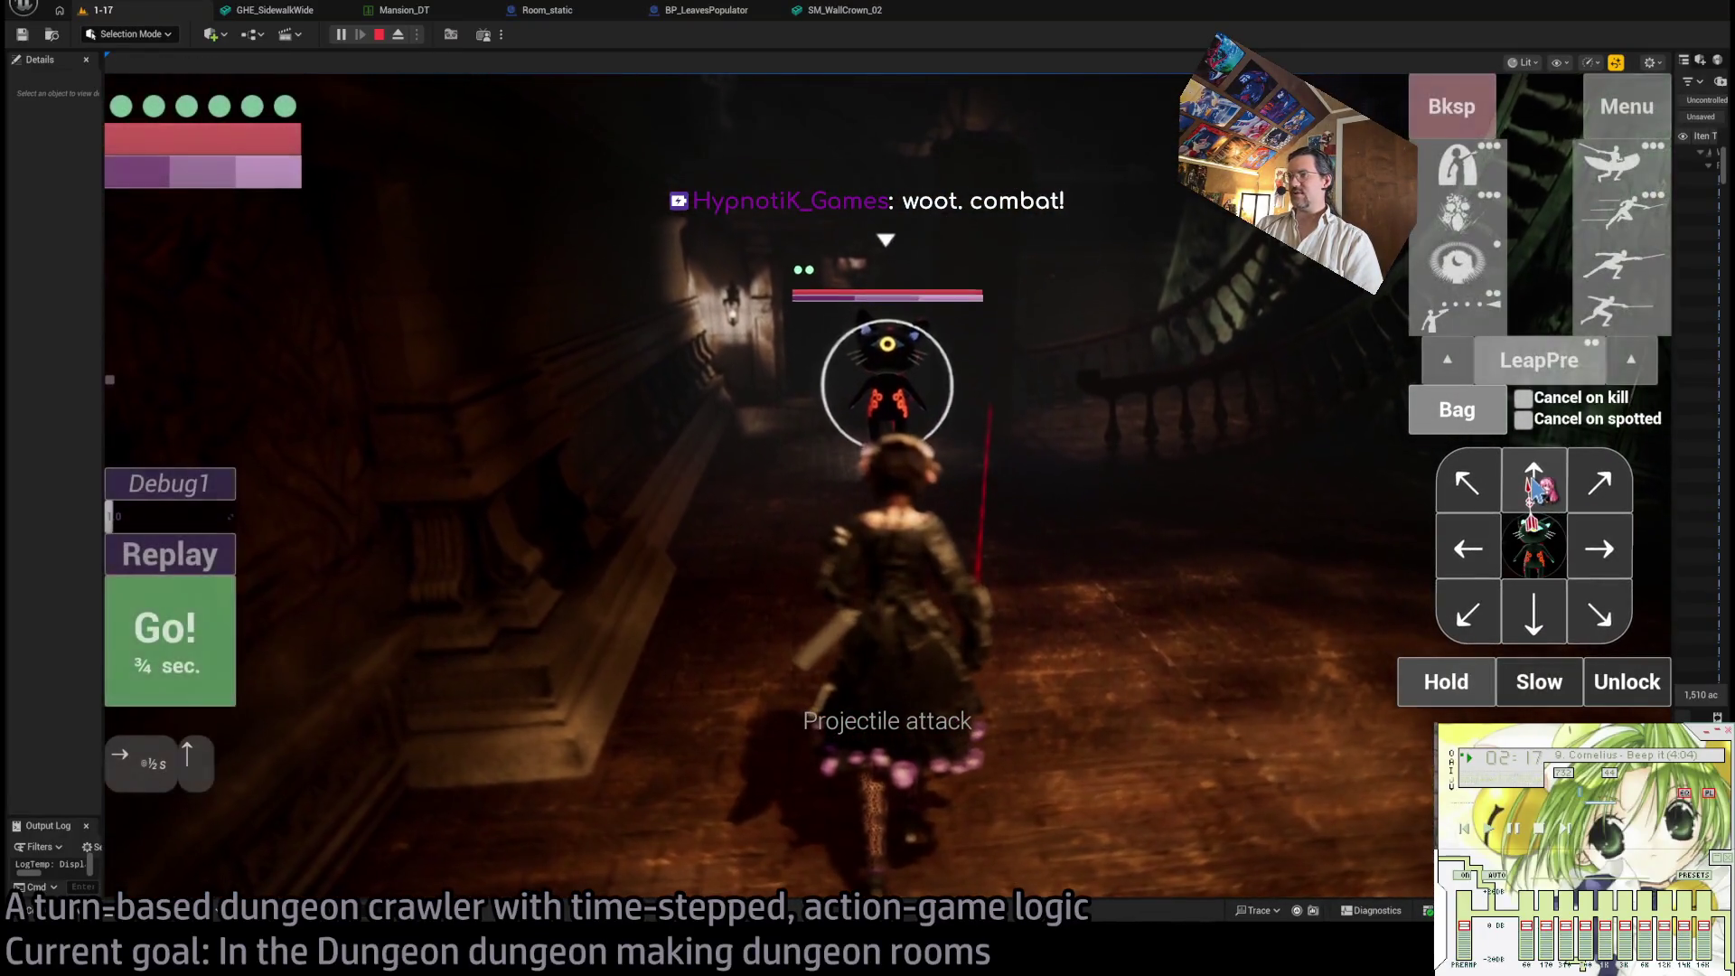
pyautogui.click(1533, 488)
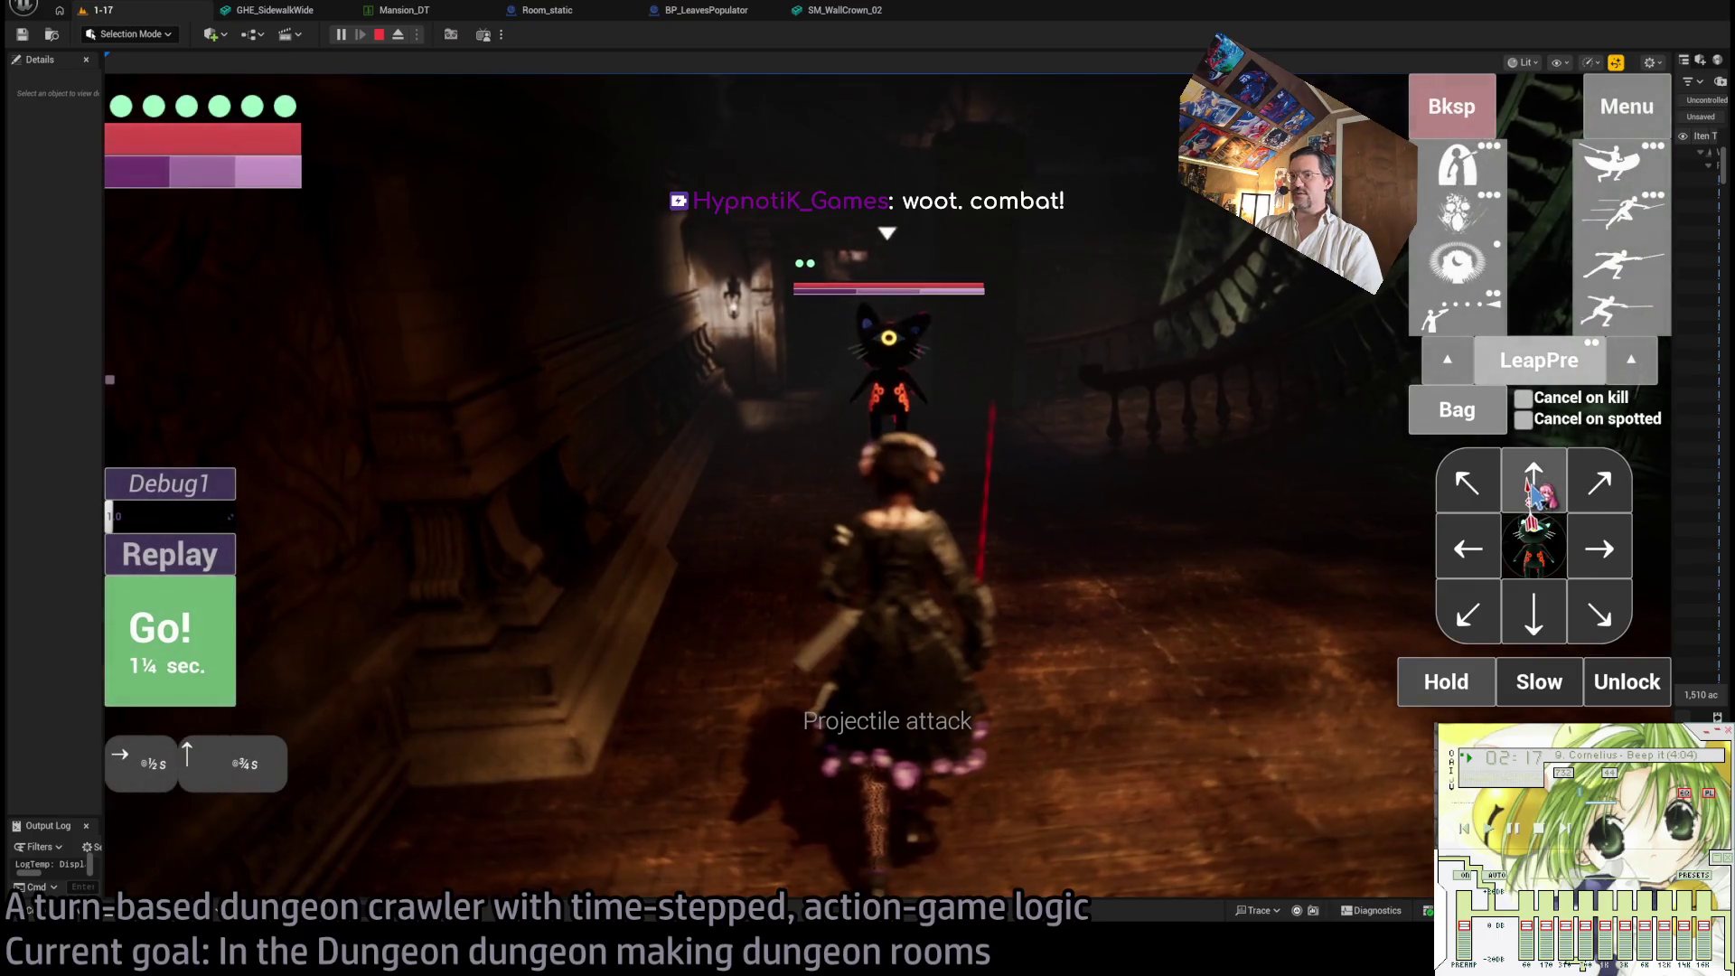
pyautogui.click(1652, 222)
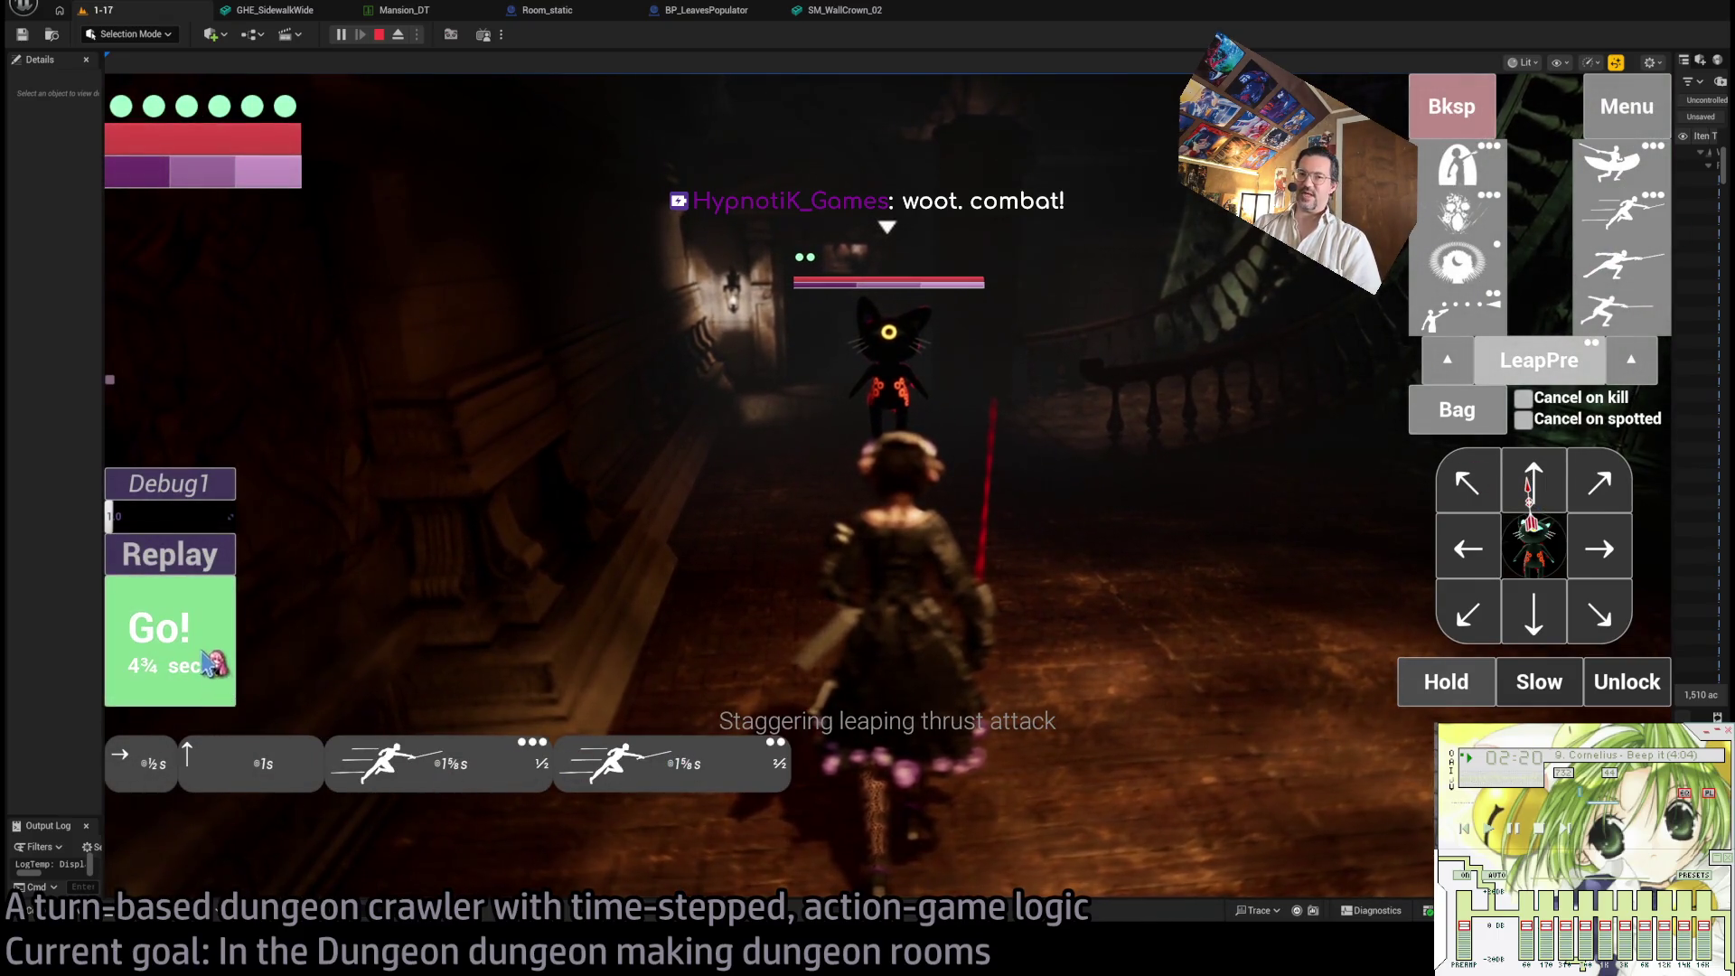
pyautogui.click(206, 652)
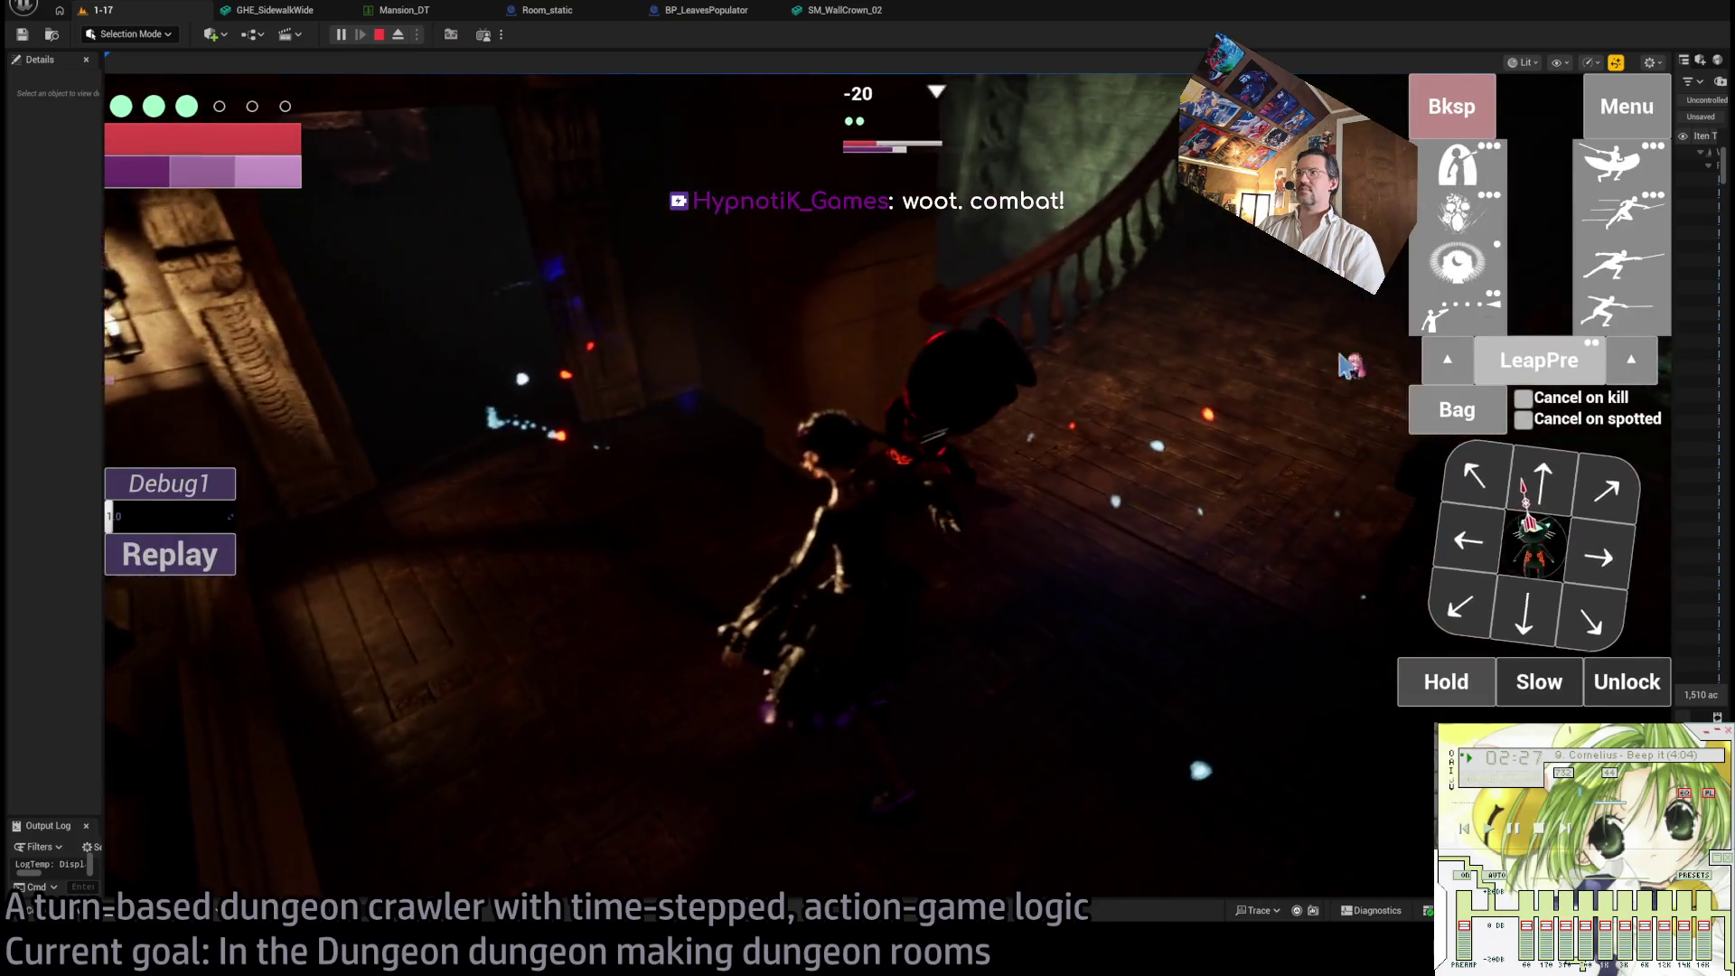
pyautogui.click(1073, 587)
pyautogui.click(233, 646)
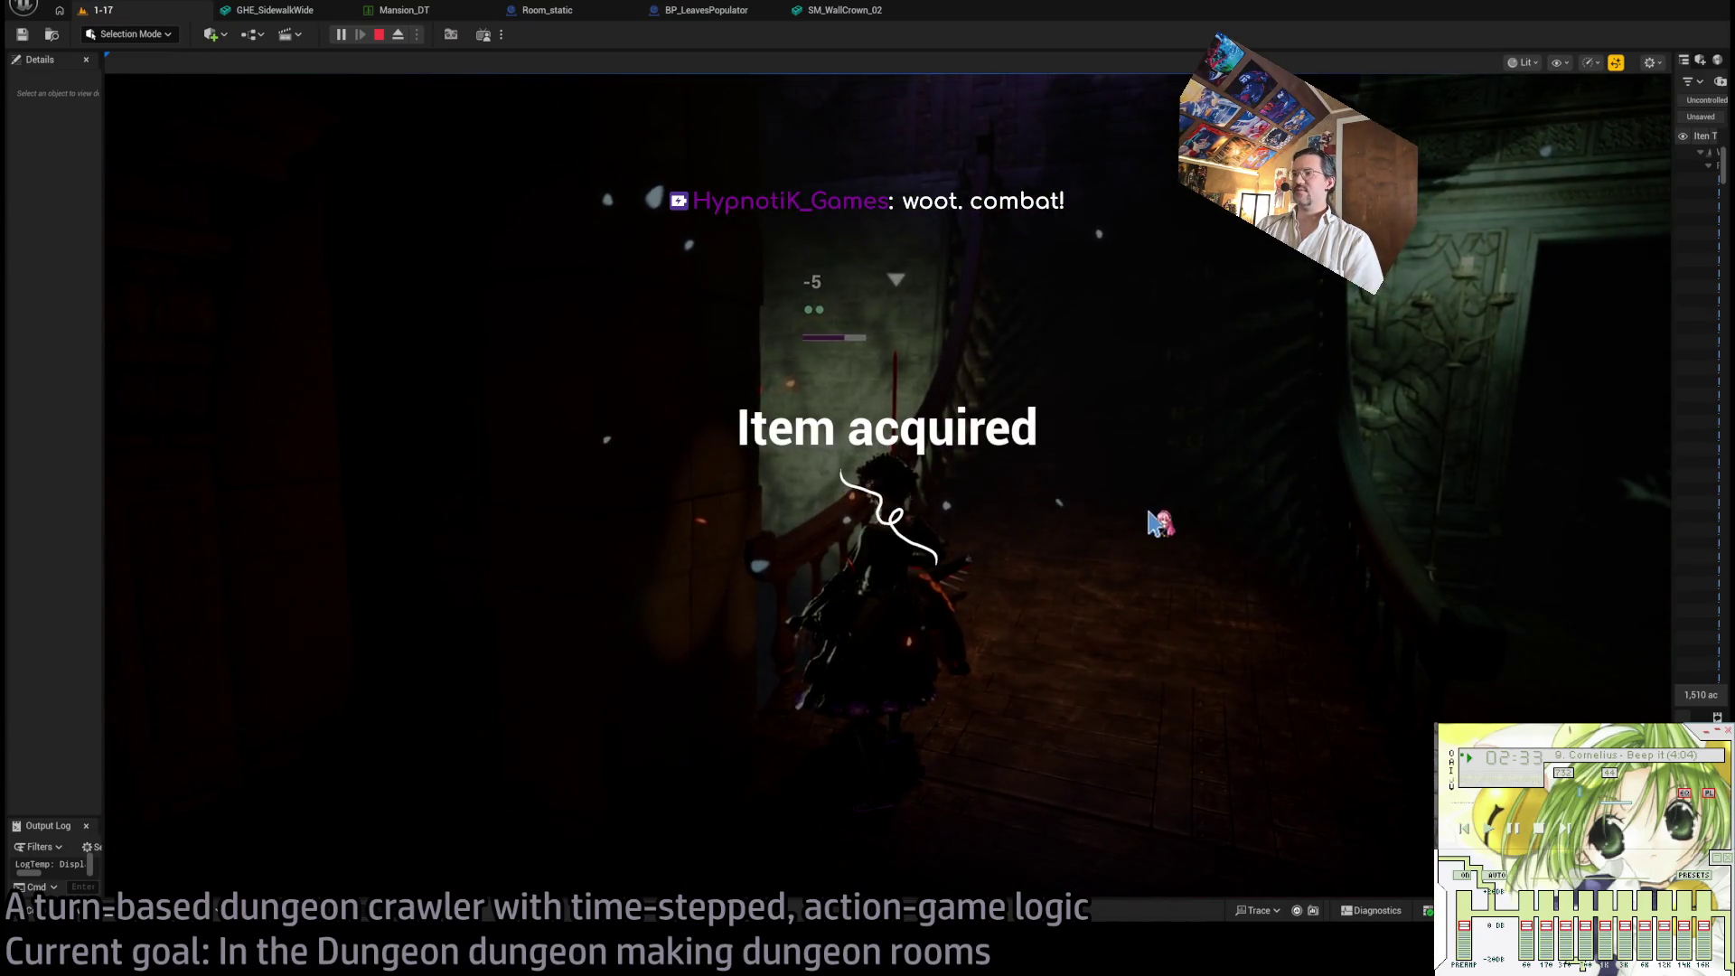
# - Move the character up the stairs, up-left, and through the doorway over three turns
pyautogui.click(1563, 488)
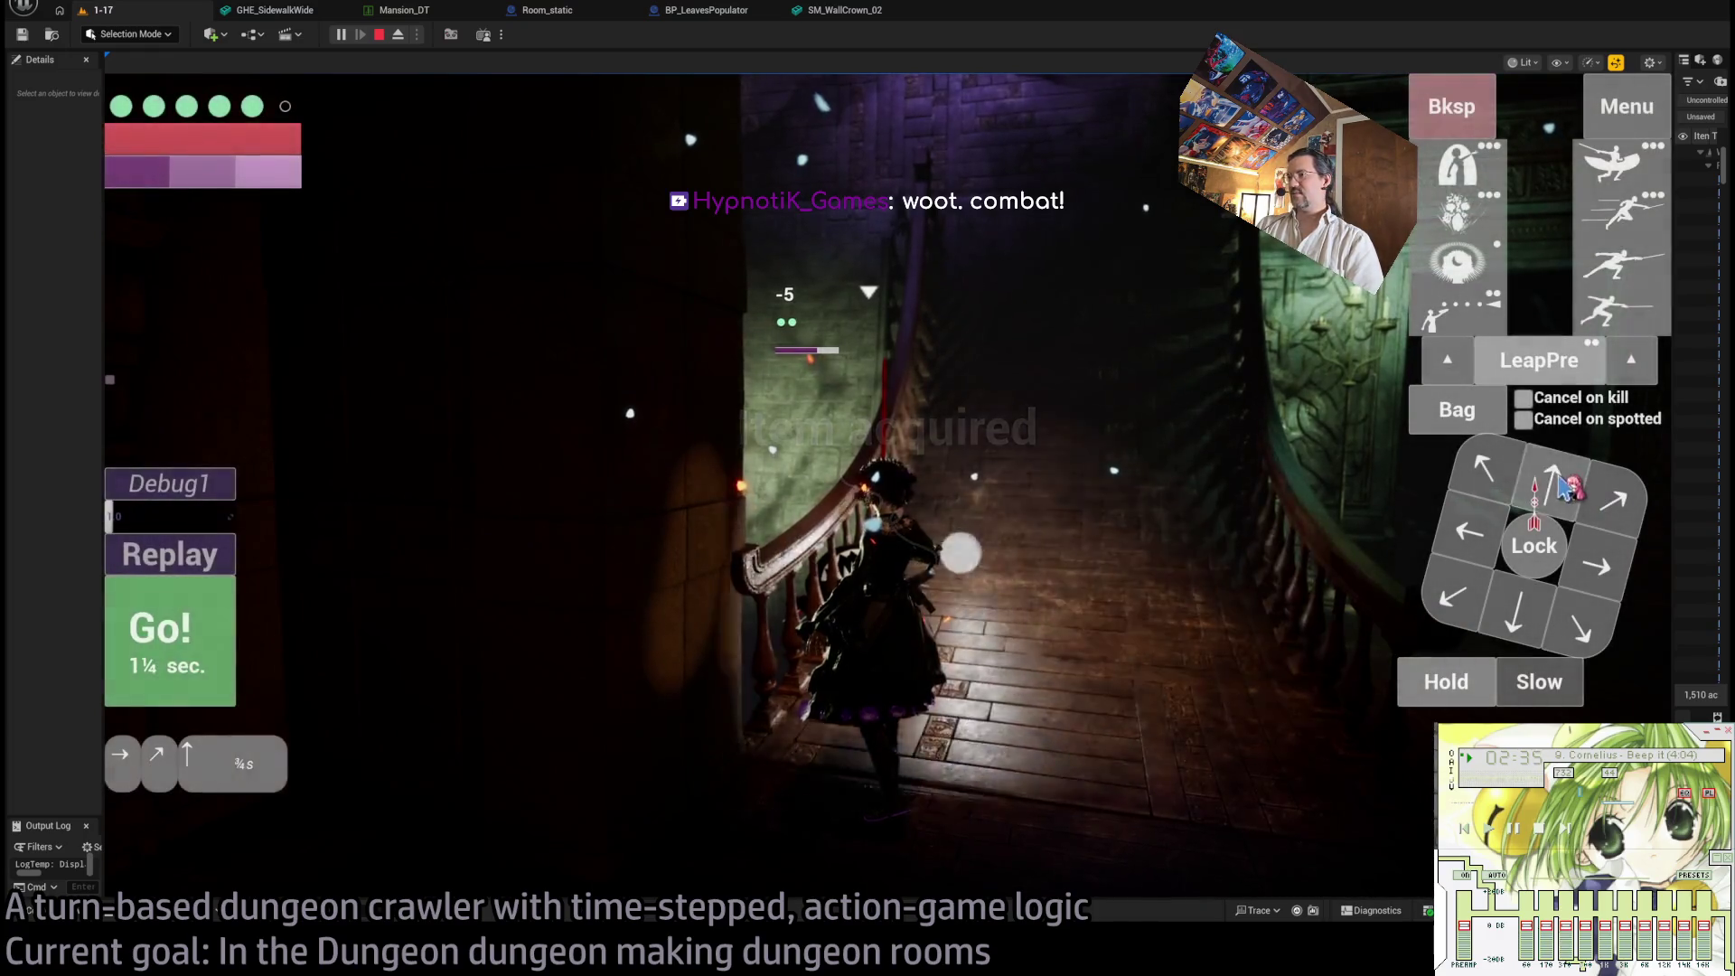
pyautogui.click(1565, 485)
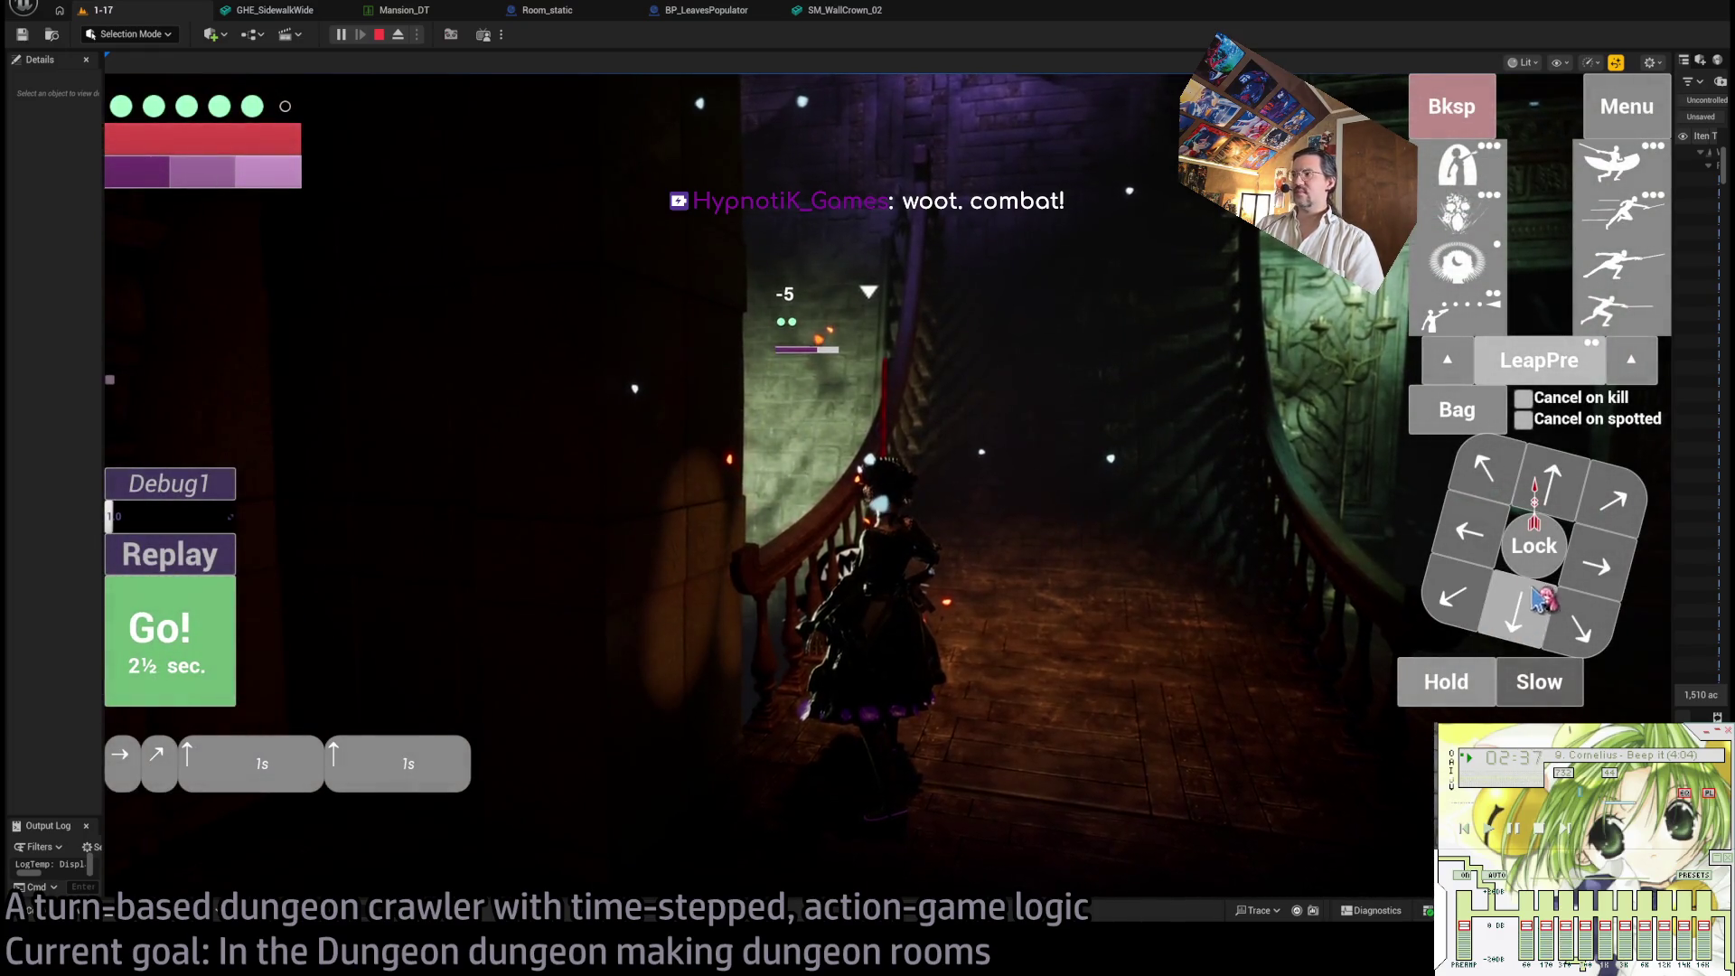
pyautogui.click(199, 621)
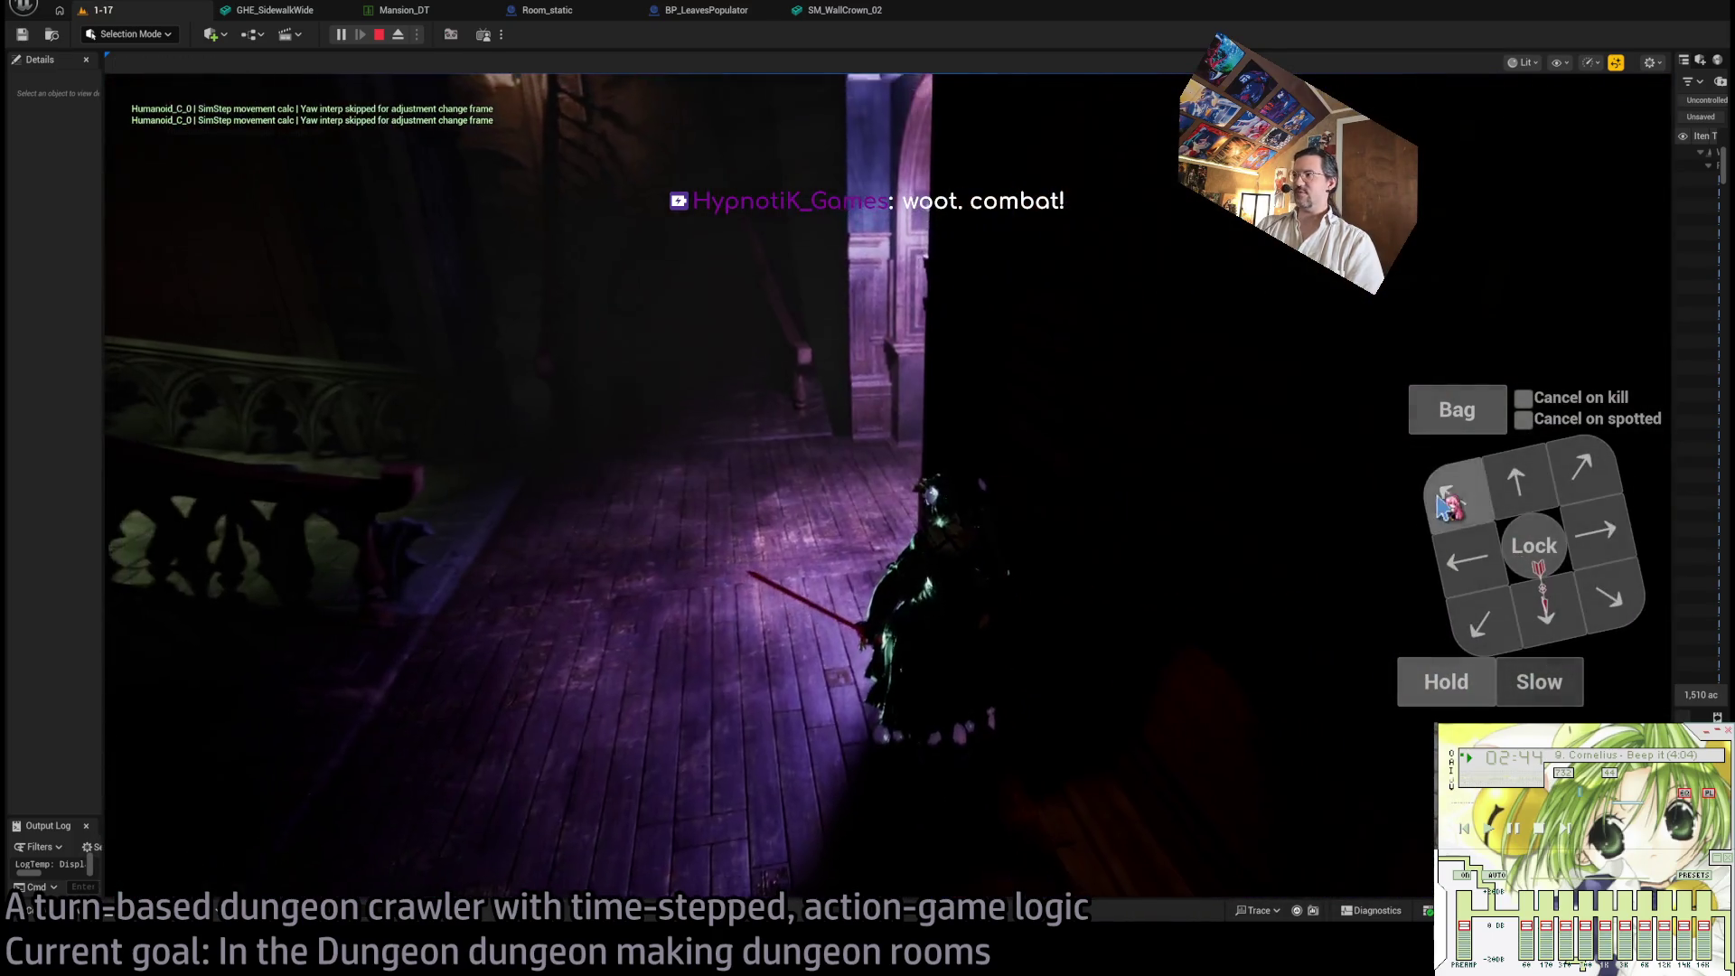
pyautogui.click(1445, 502)
pyautogui.click(214, 659)
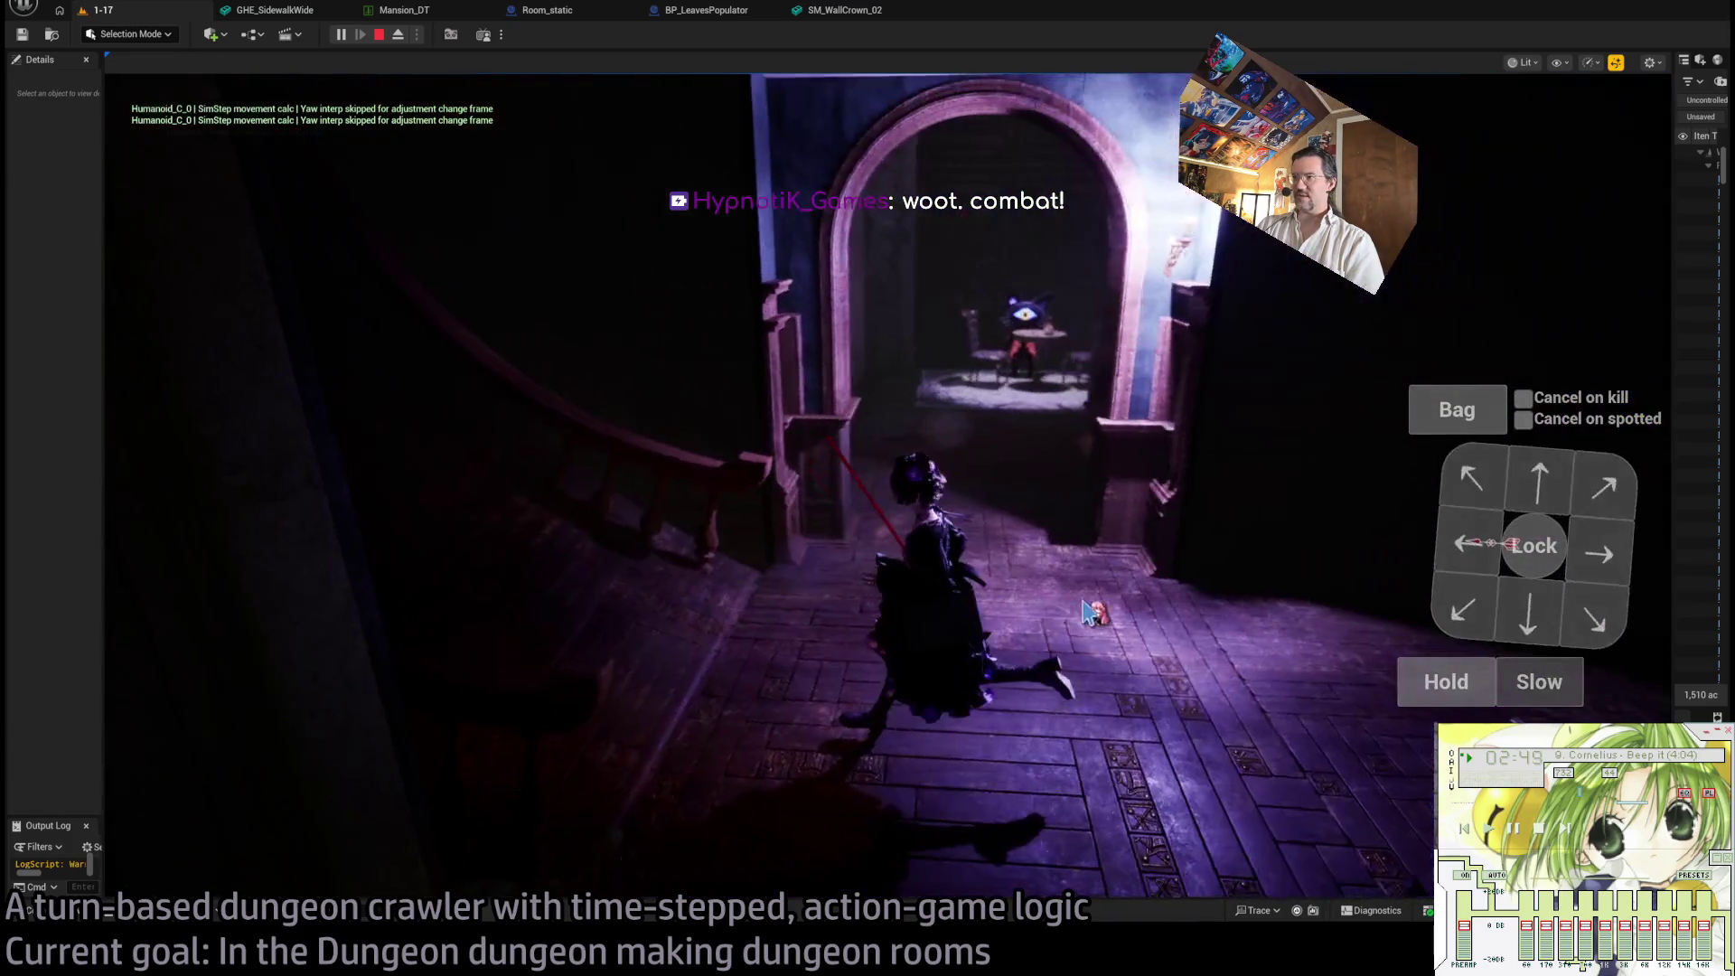
pyautogui.click(1536, 488)
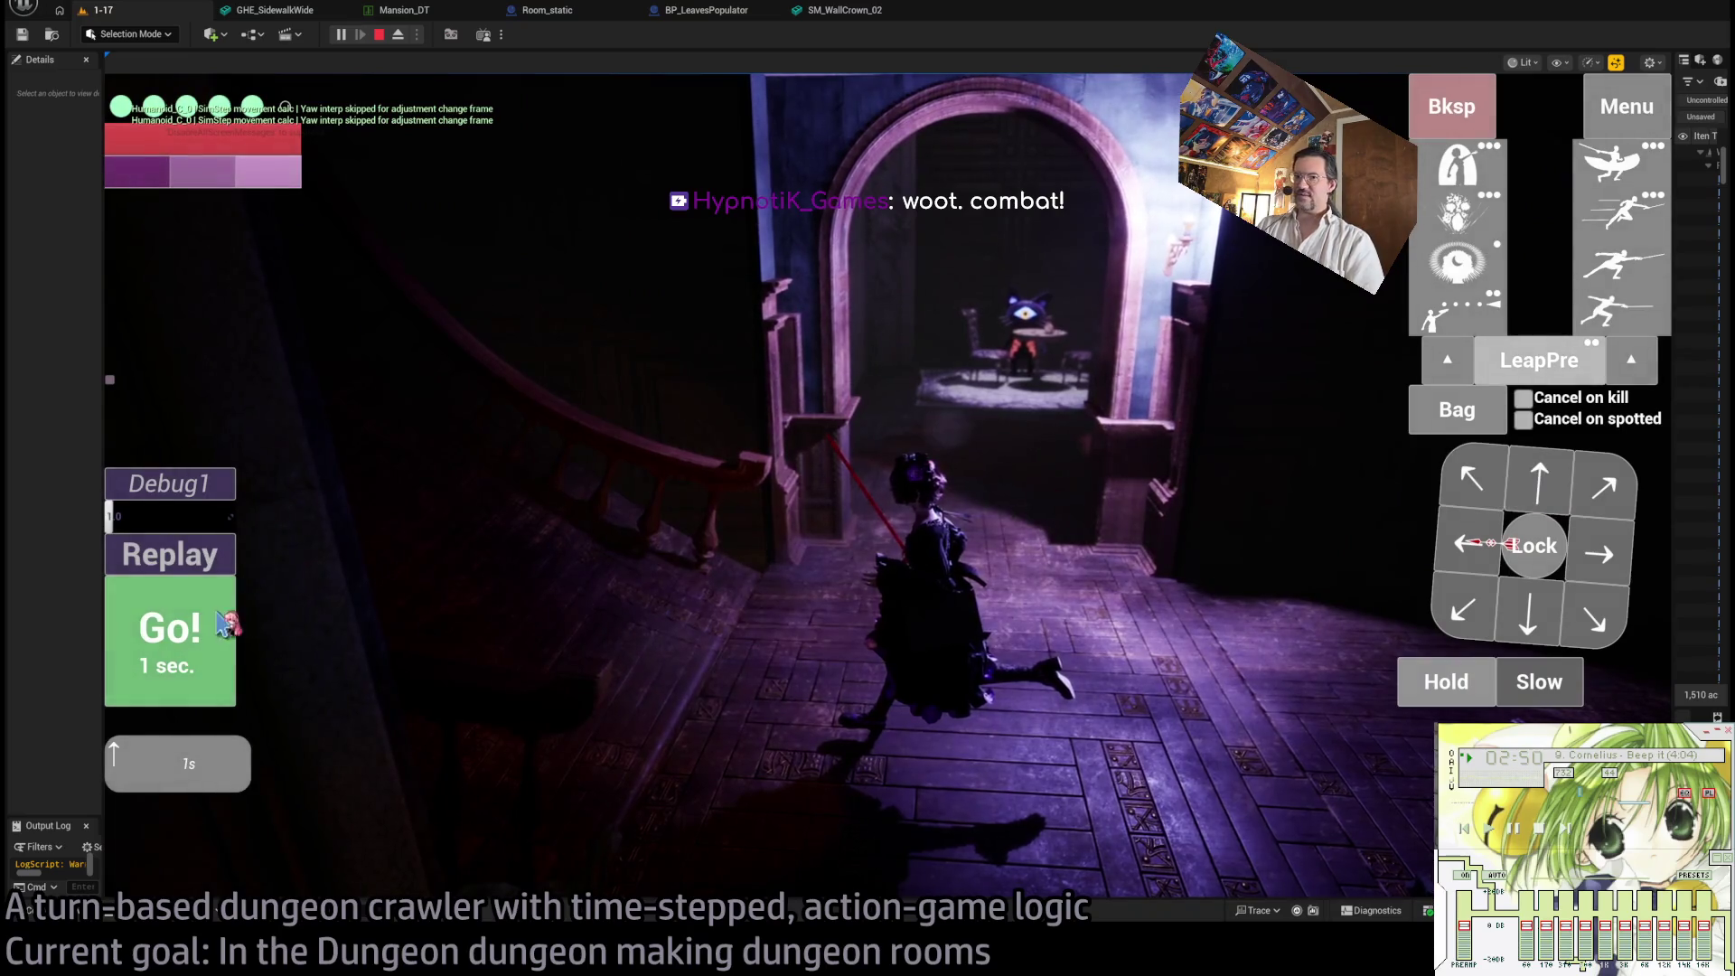
pyautogui.click(226, 624)
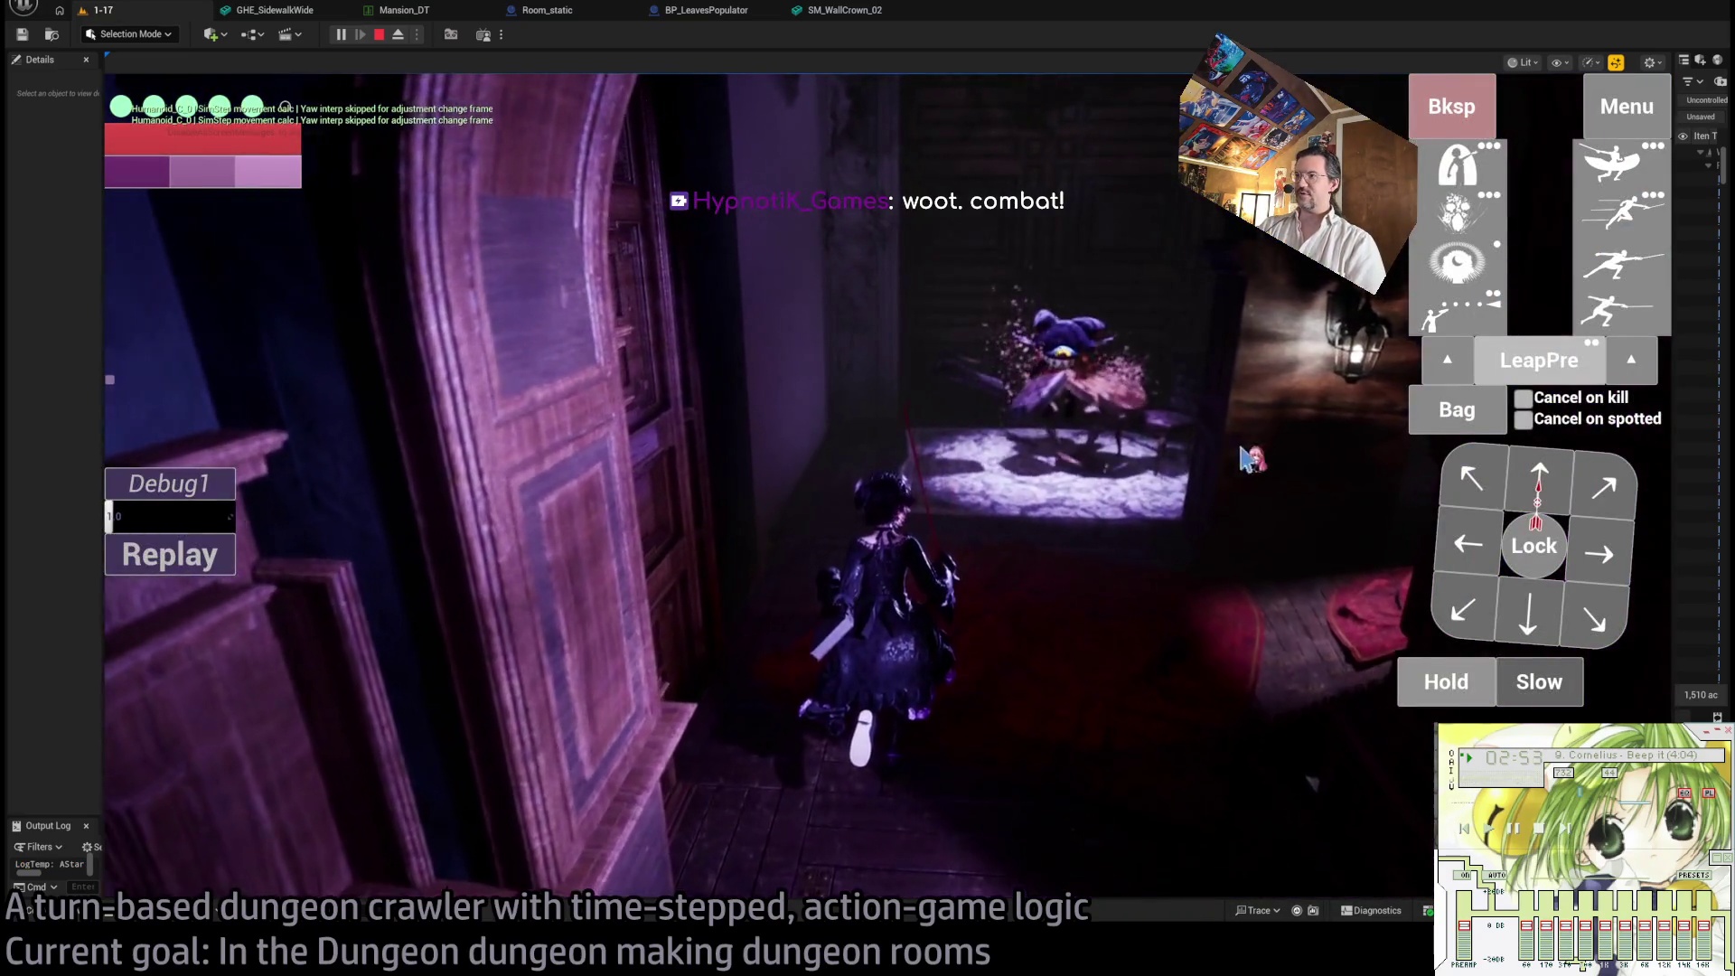
# - Lock onto the nearby enemy, run the turn, then lock onto the cat and queue a move
pyautogui.click(1534, 542)
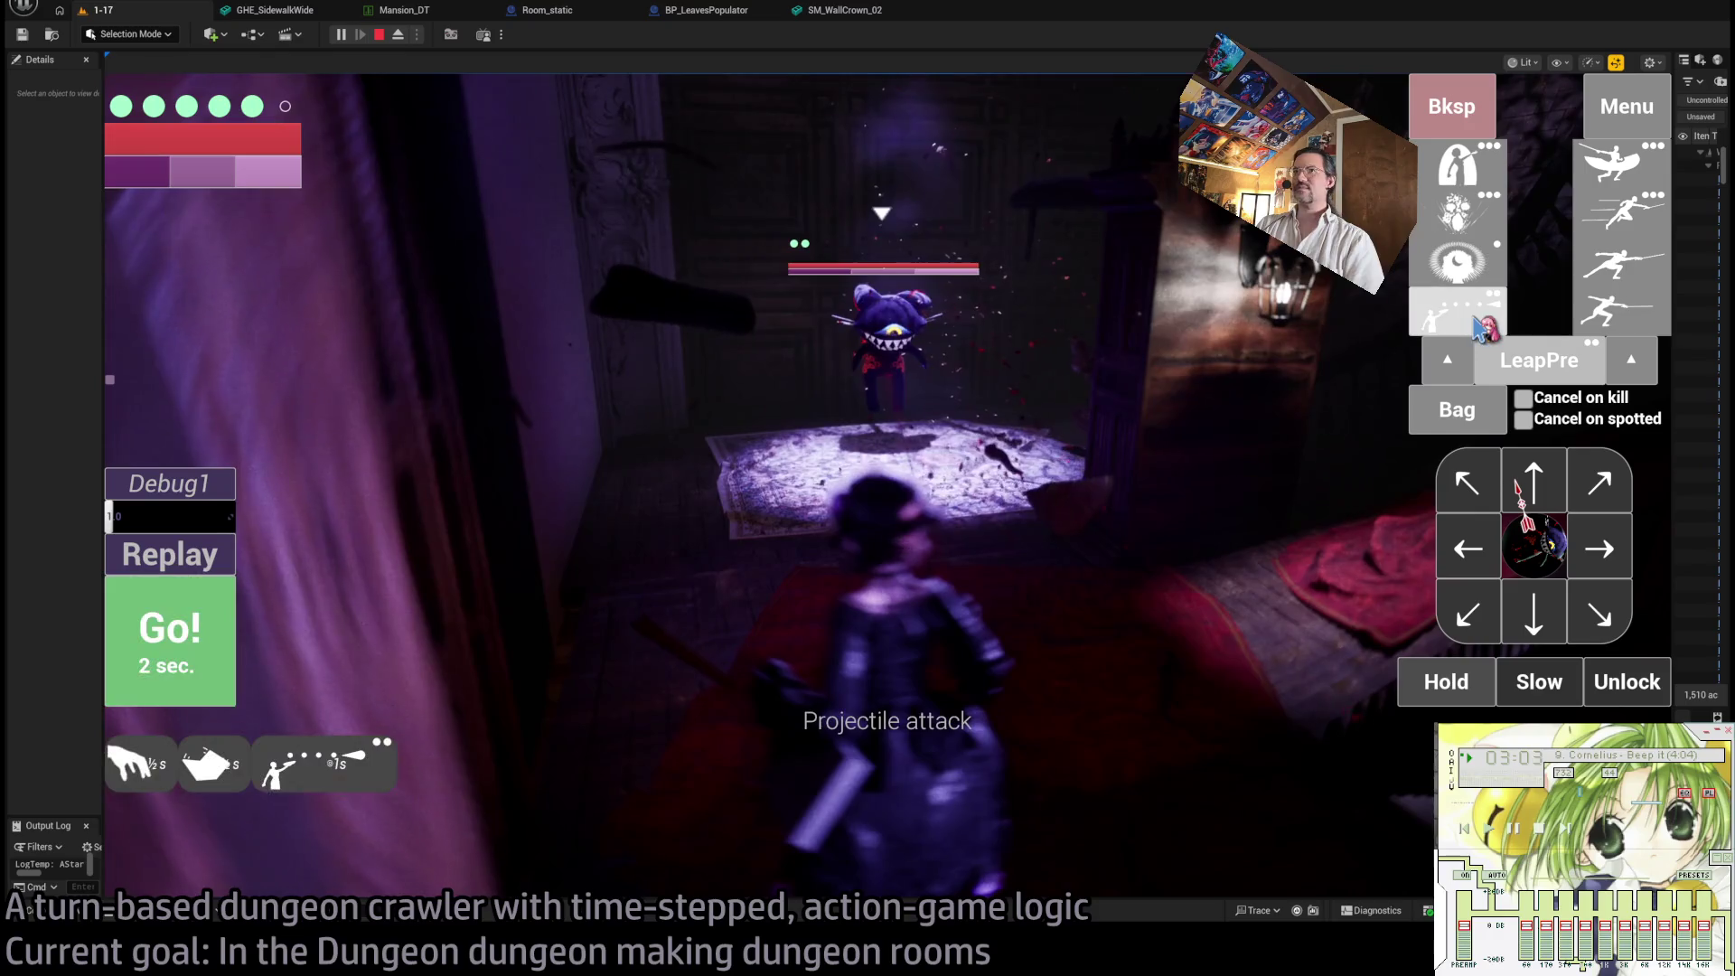
pyautogui.click(206, 621)
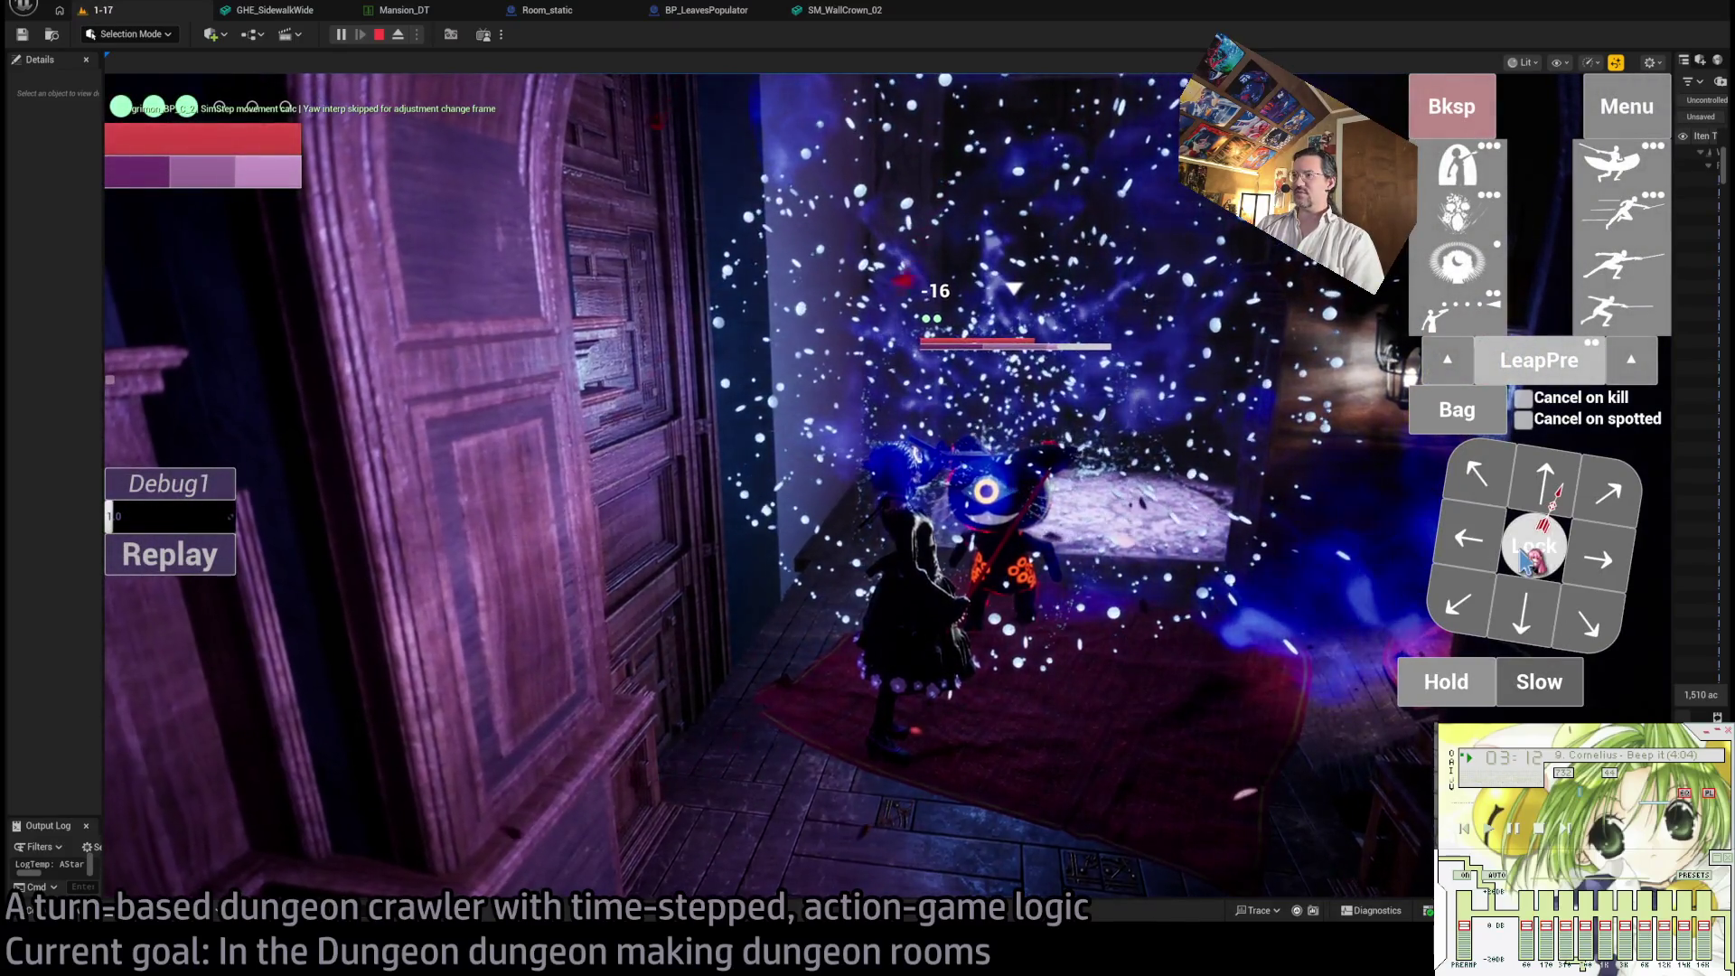
pyautogui.click(1533, 545)
pyautogui.click(1599, 616)
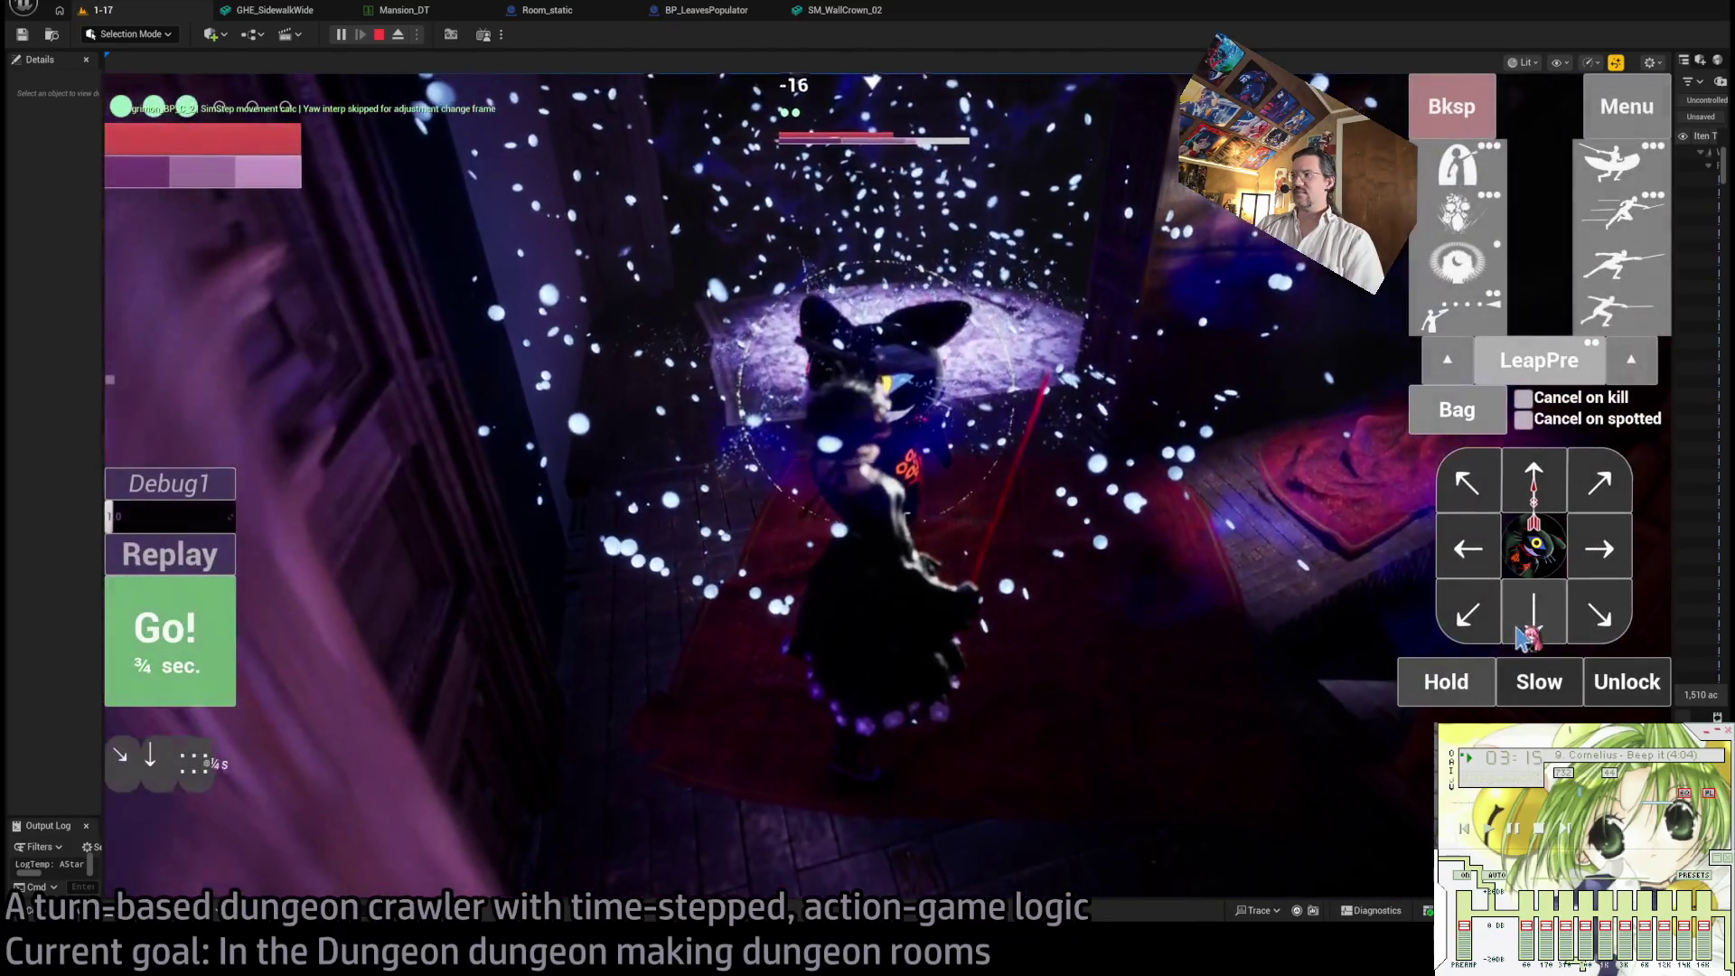
# - Execute a turn of moves with a chain of lunge attacks, then advance another turn
pyautogui.click(1534, 616)
pyautogui.click(1624, 329)
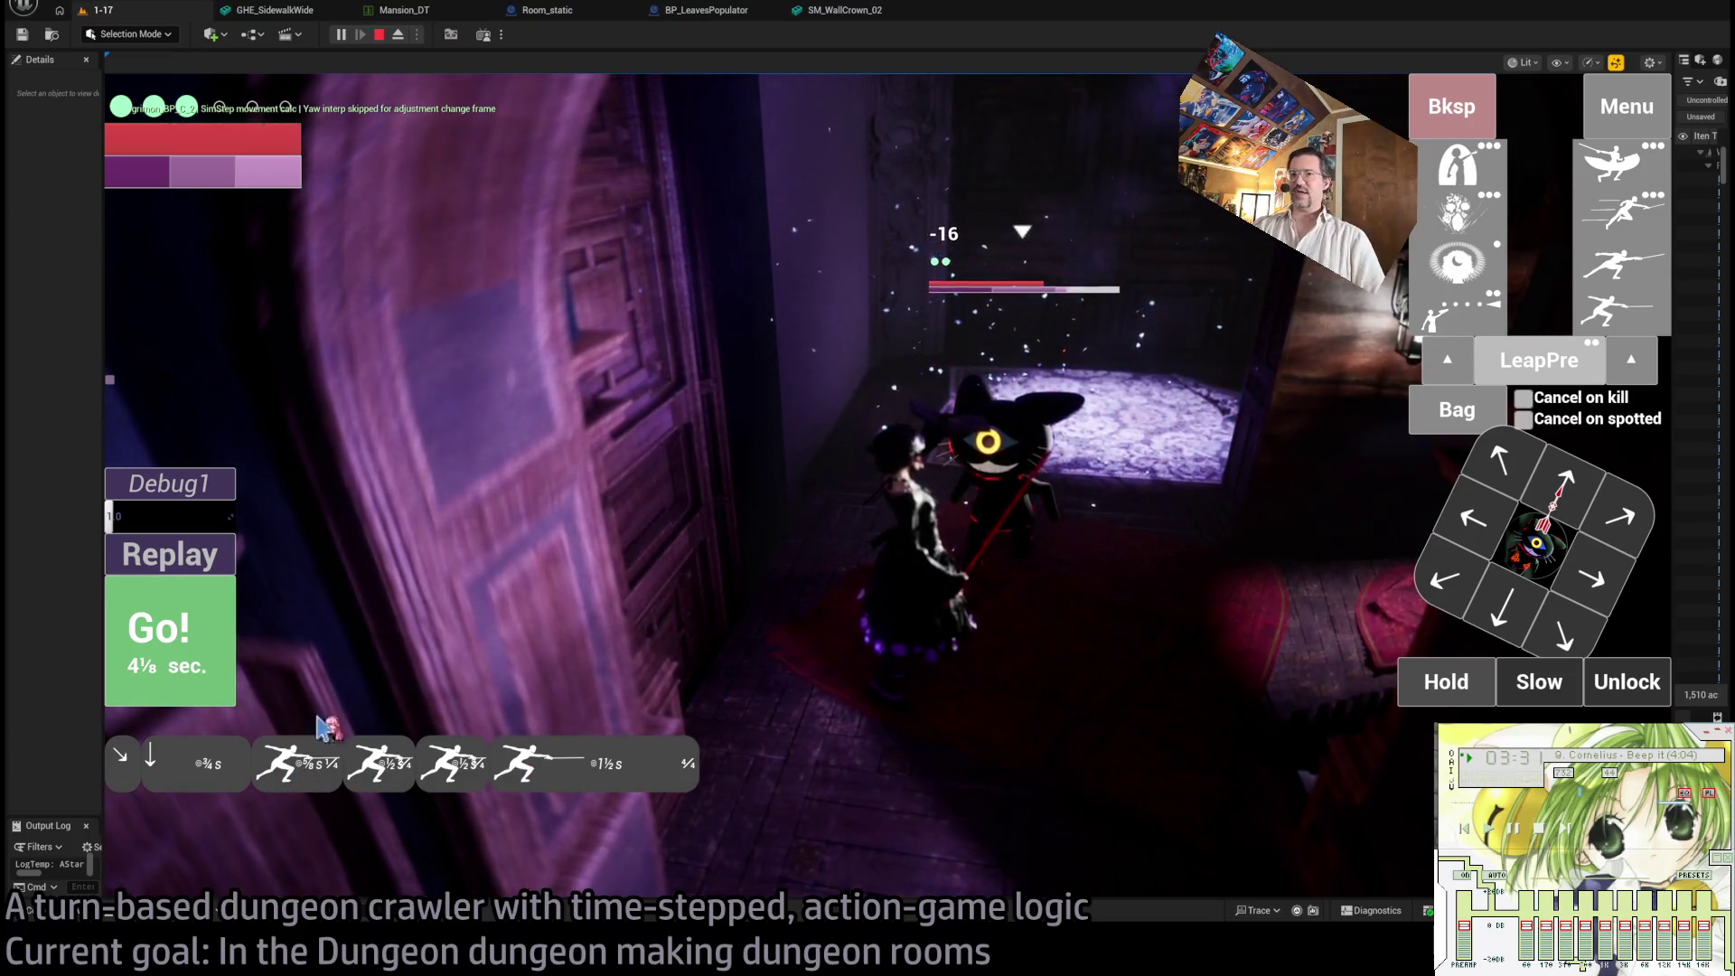
pyautogui.click(178, 669)
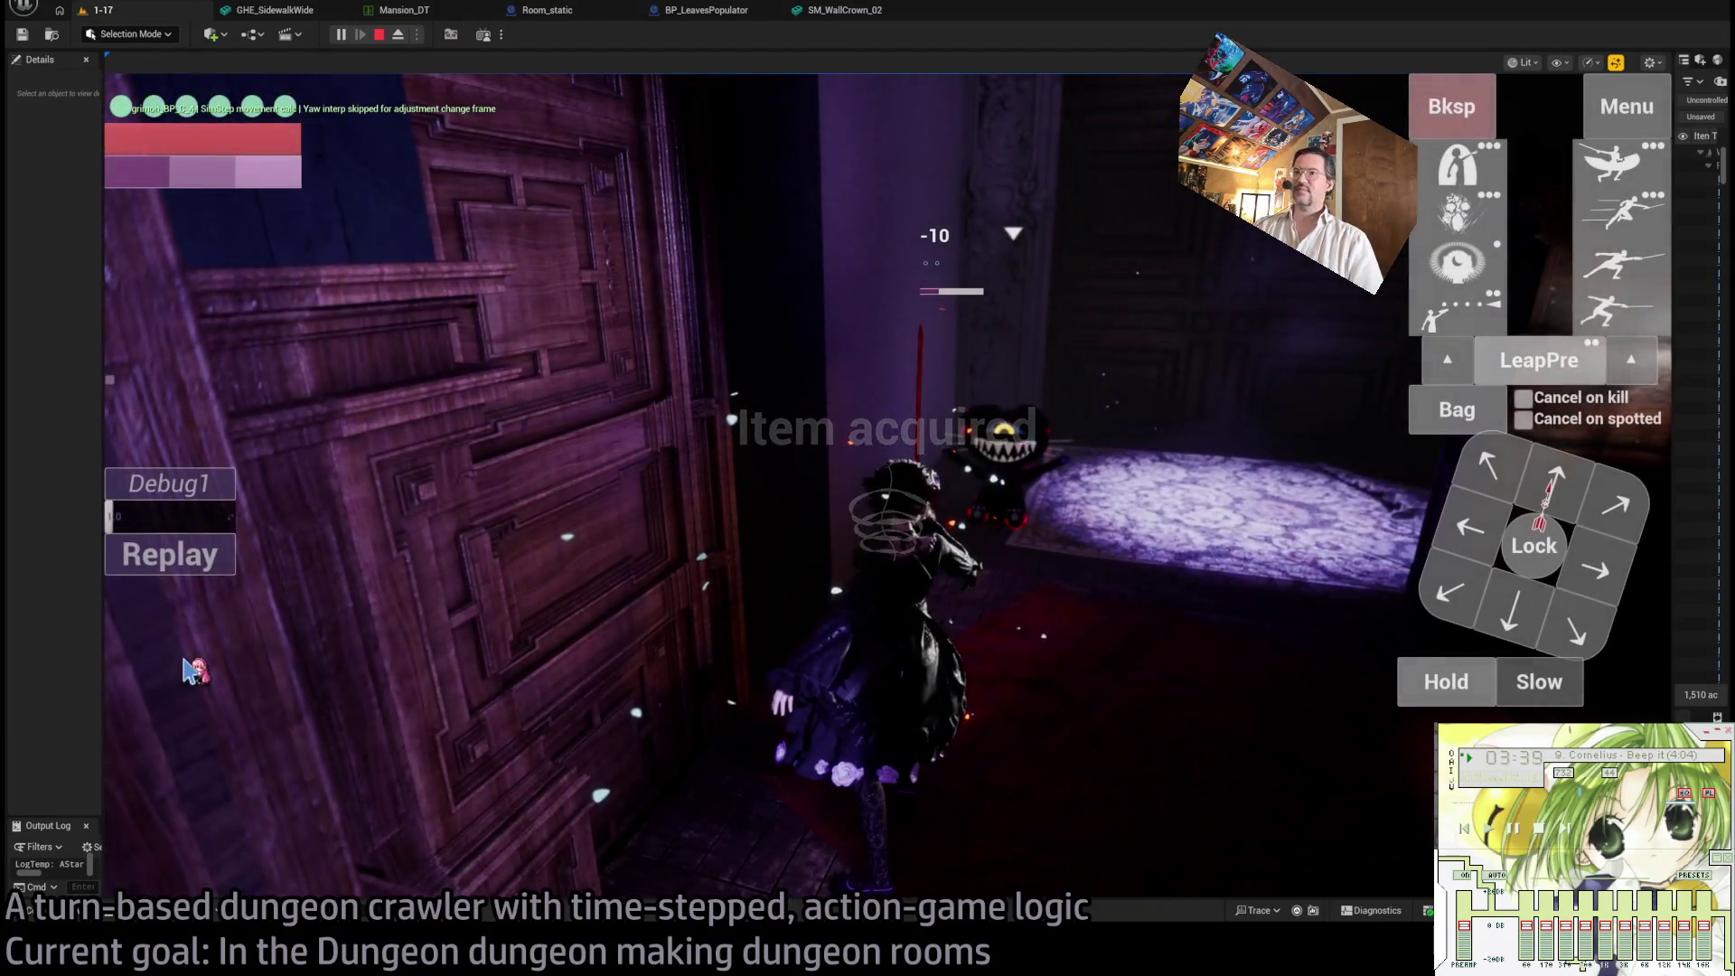
pyautogui.click(815, 549)
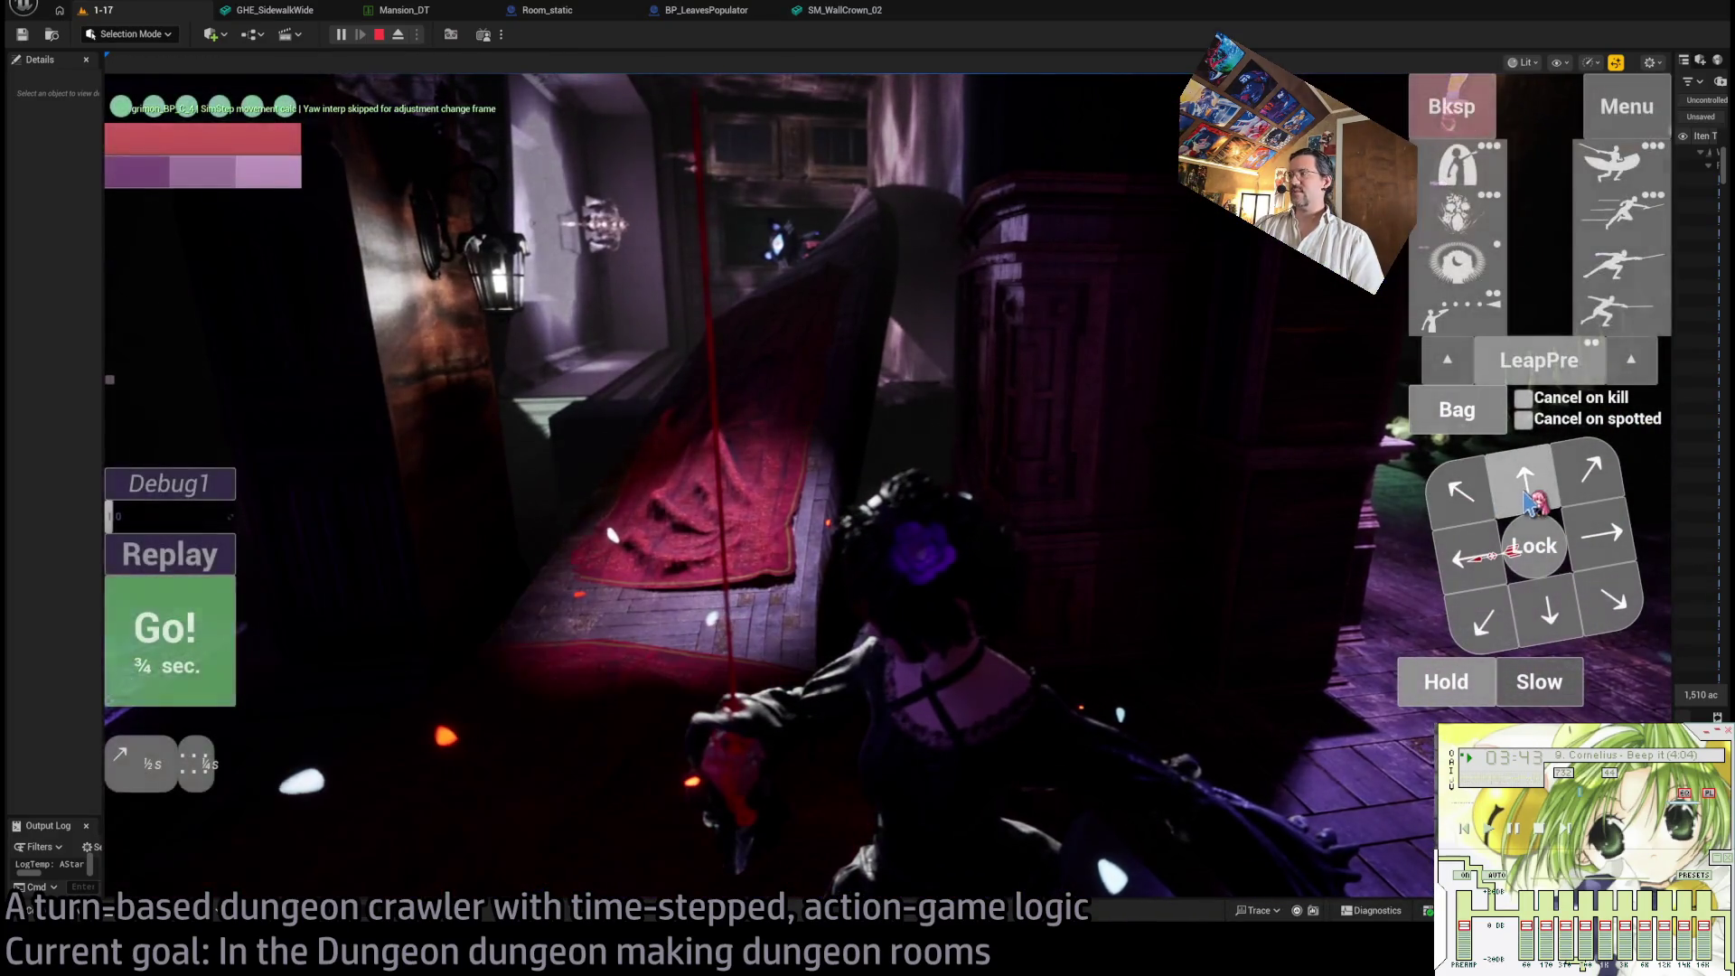
pyautogui.click(1529, 501)
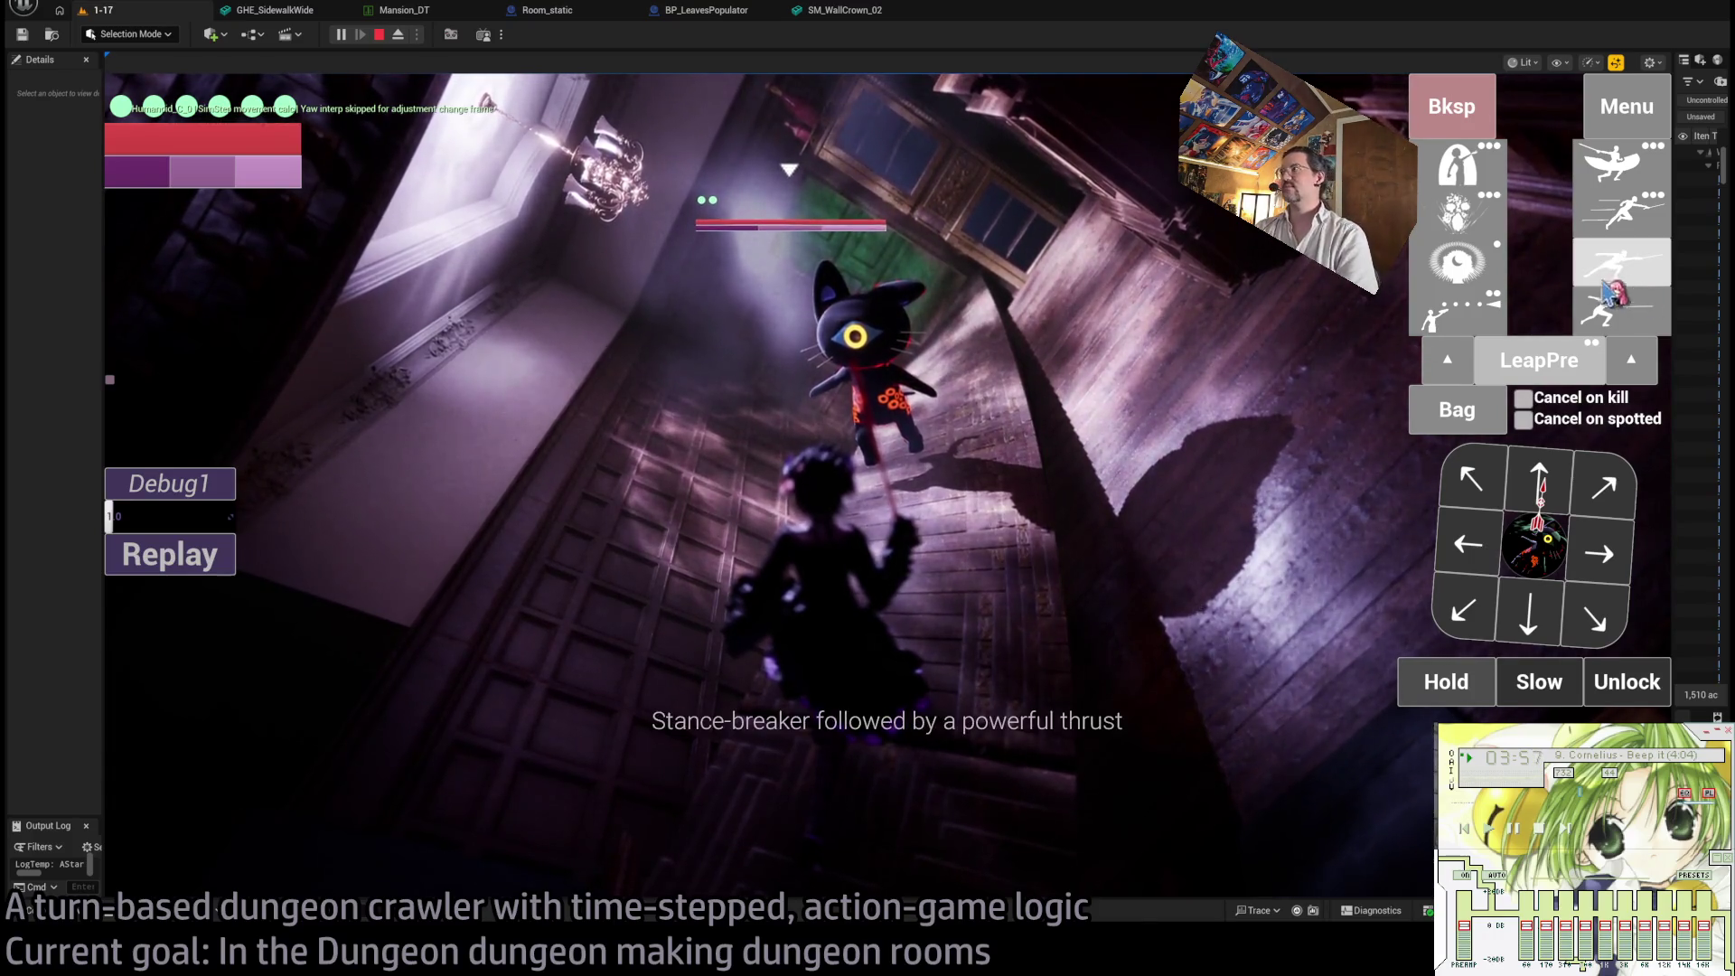
# - Hit the cat with leap attacks and the four-hit light combo, replay the fight, queue a step
pyautogui.click(1526, 495)
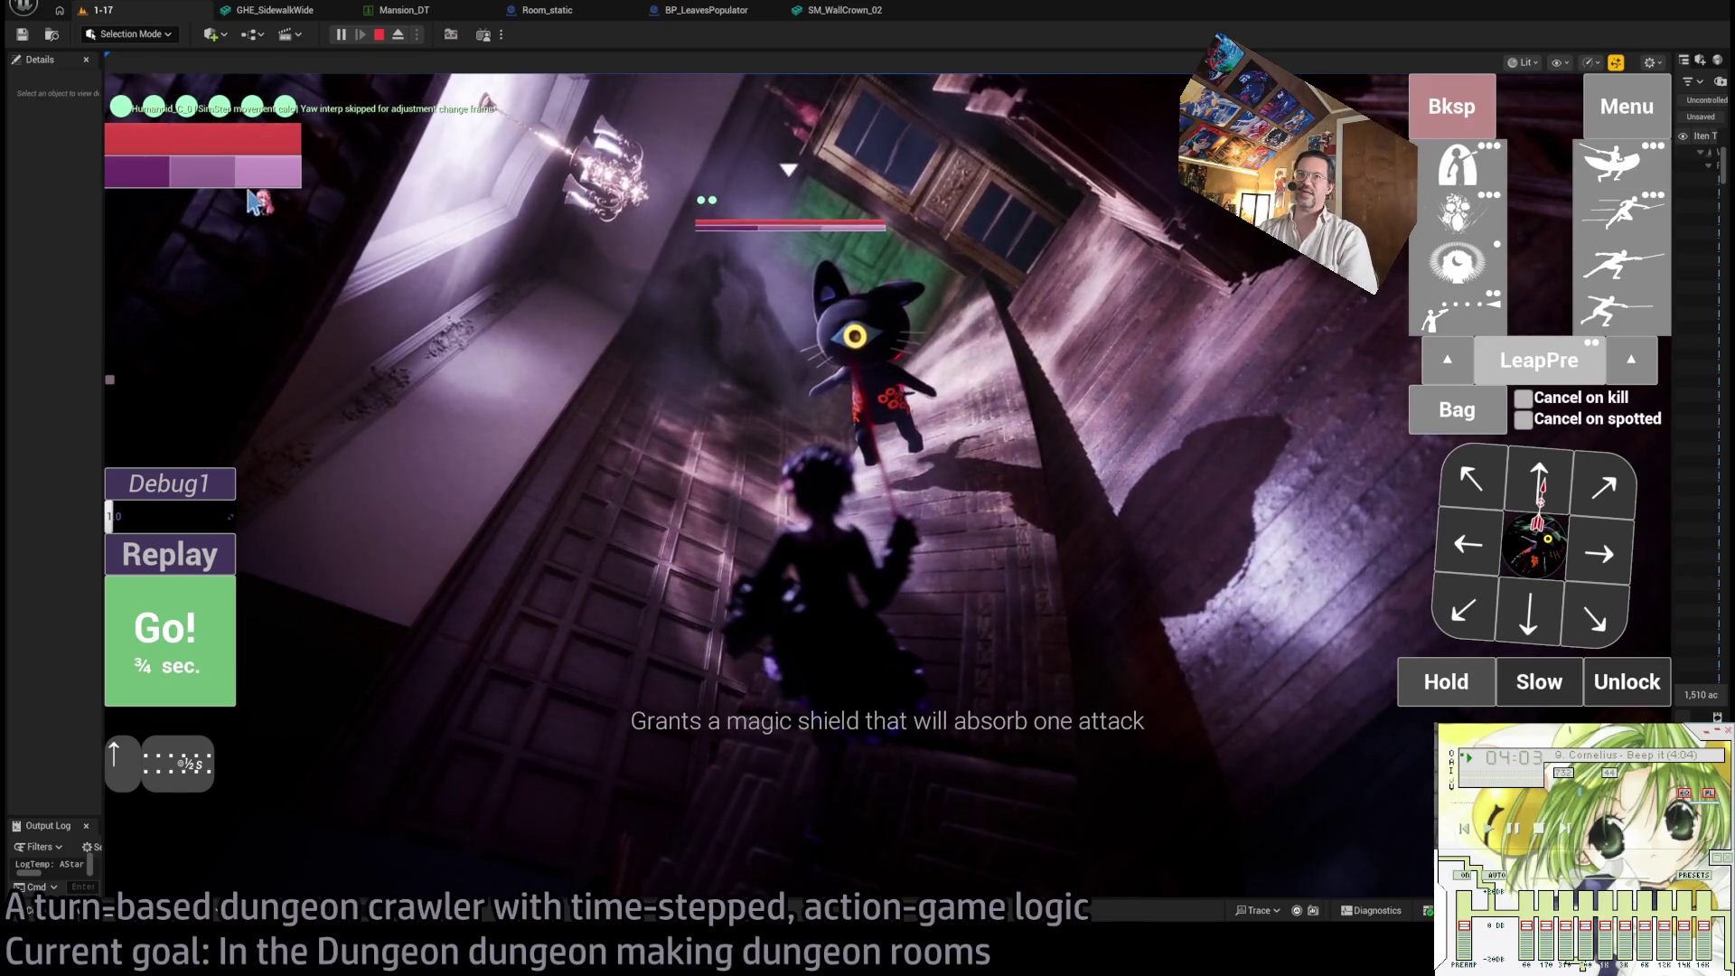
pyautogui.click(1606, 159)
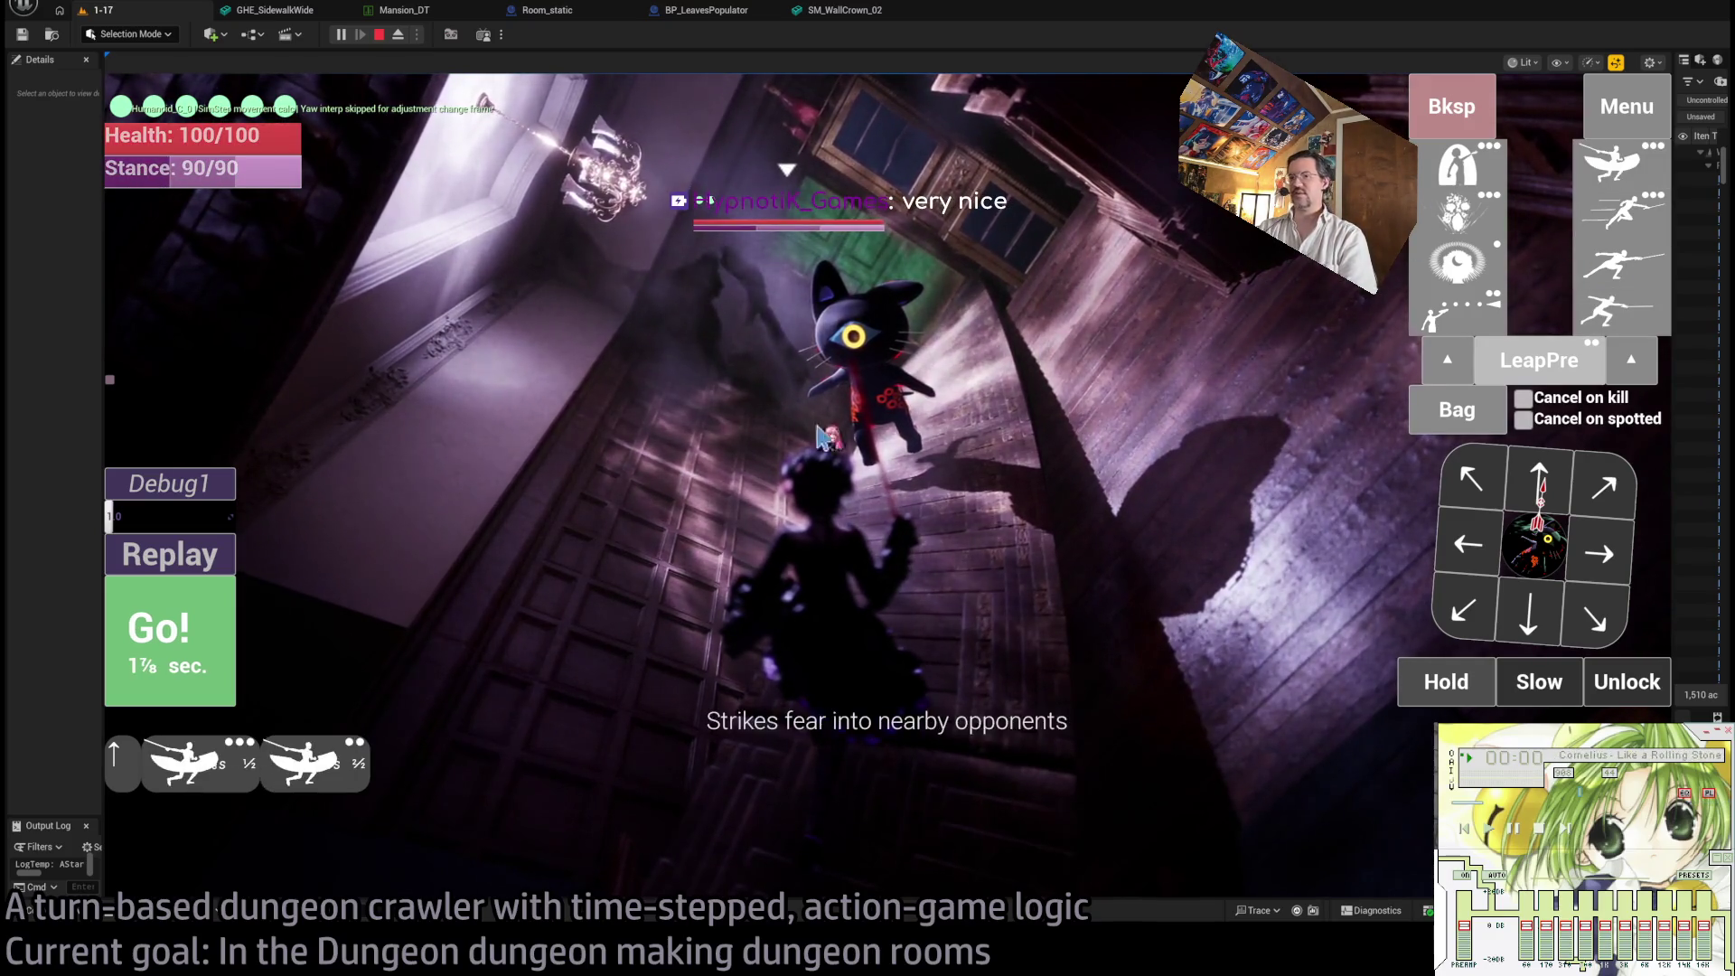
pyautogui.click(1632, 319)
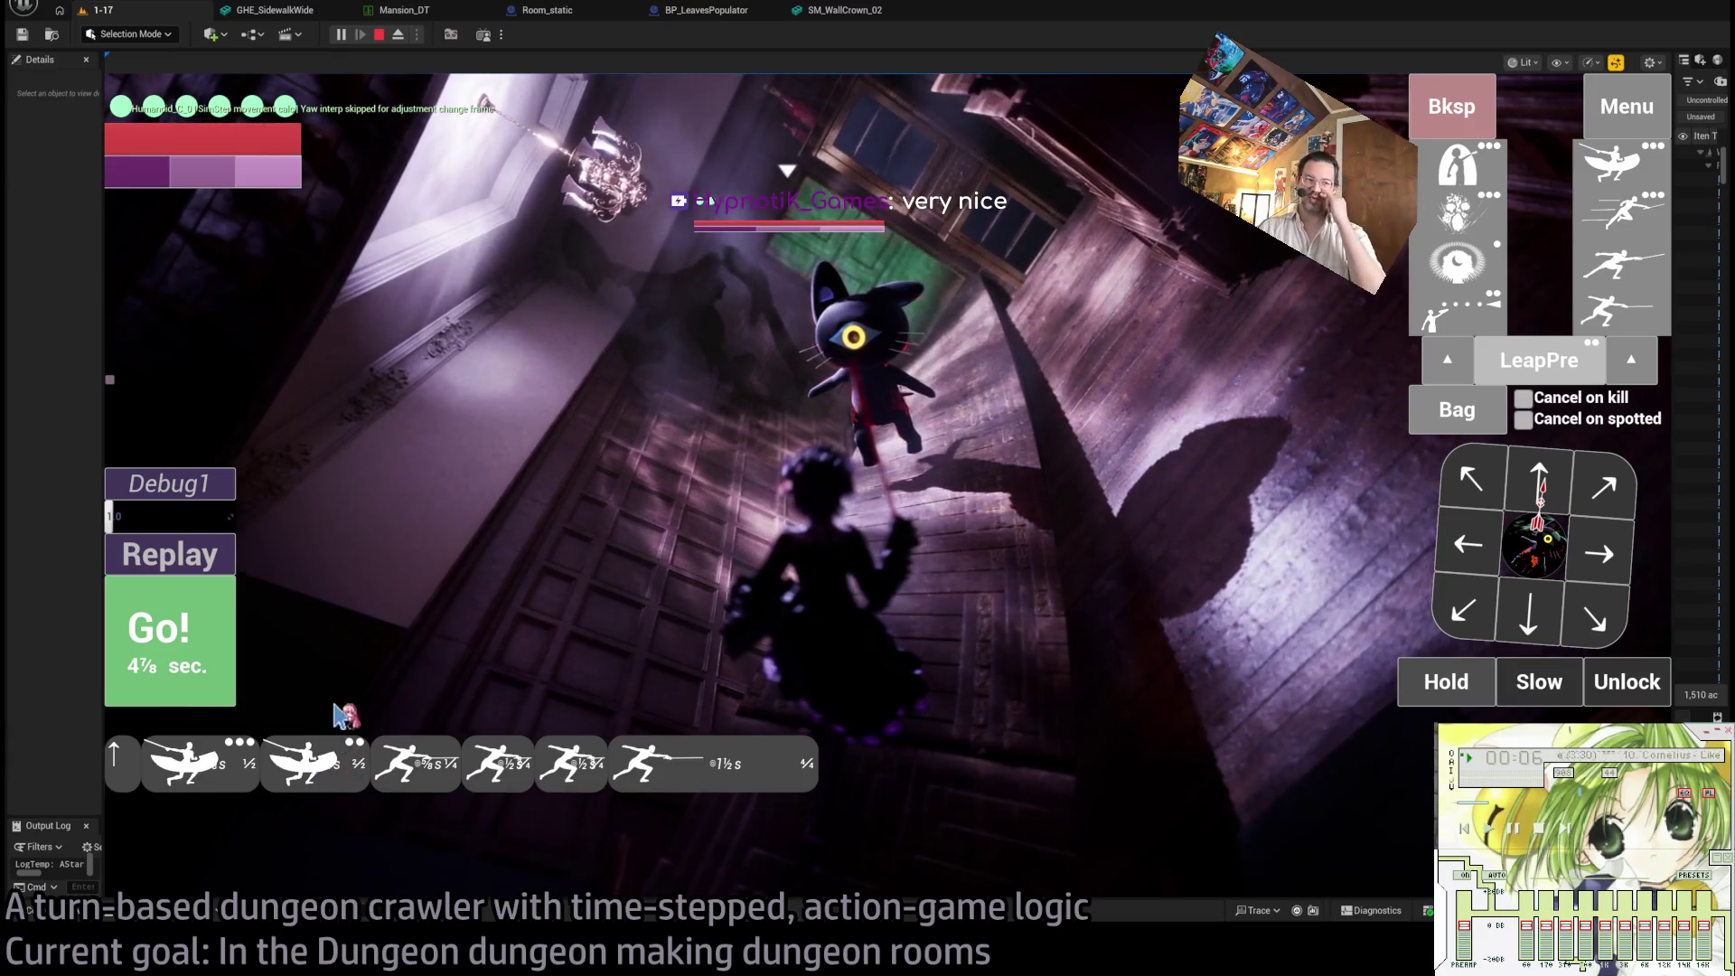
pyautogui.click(226, 619)
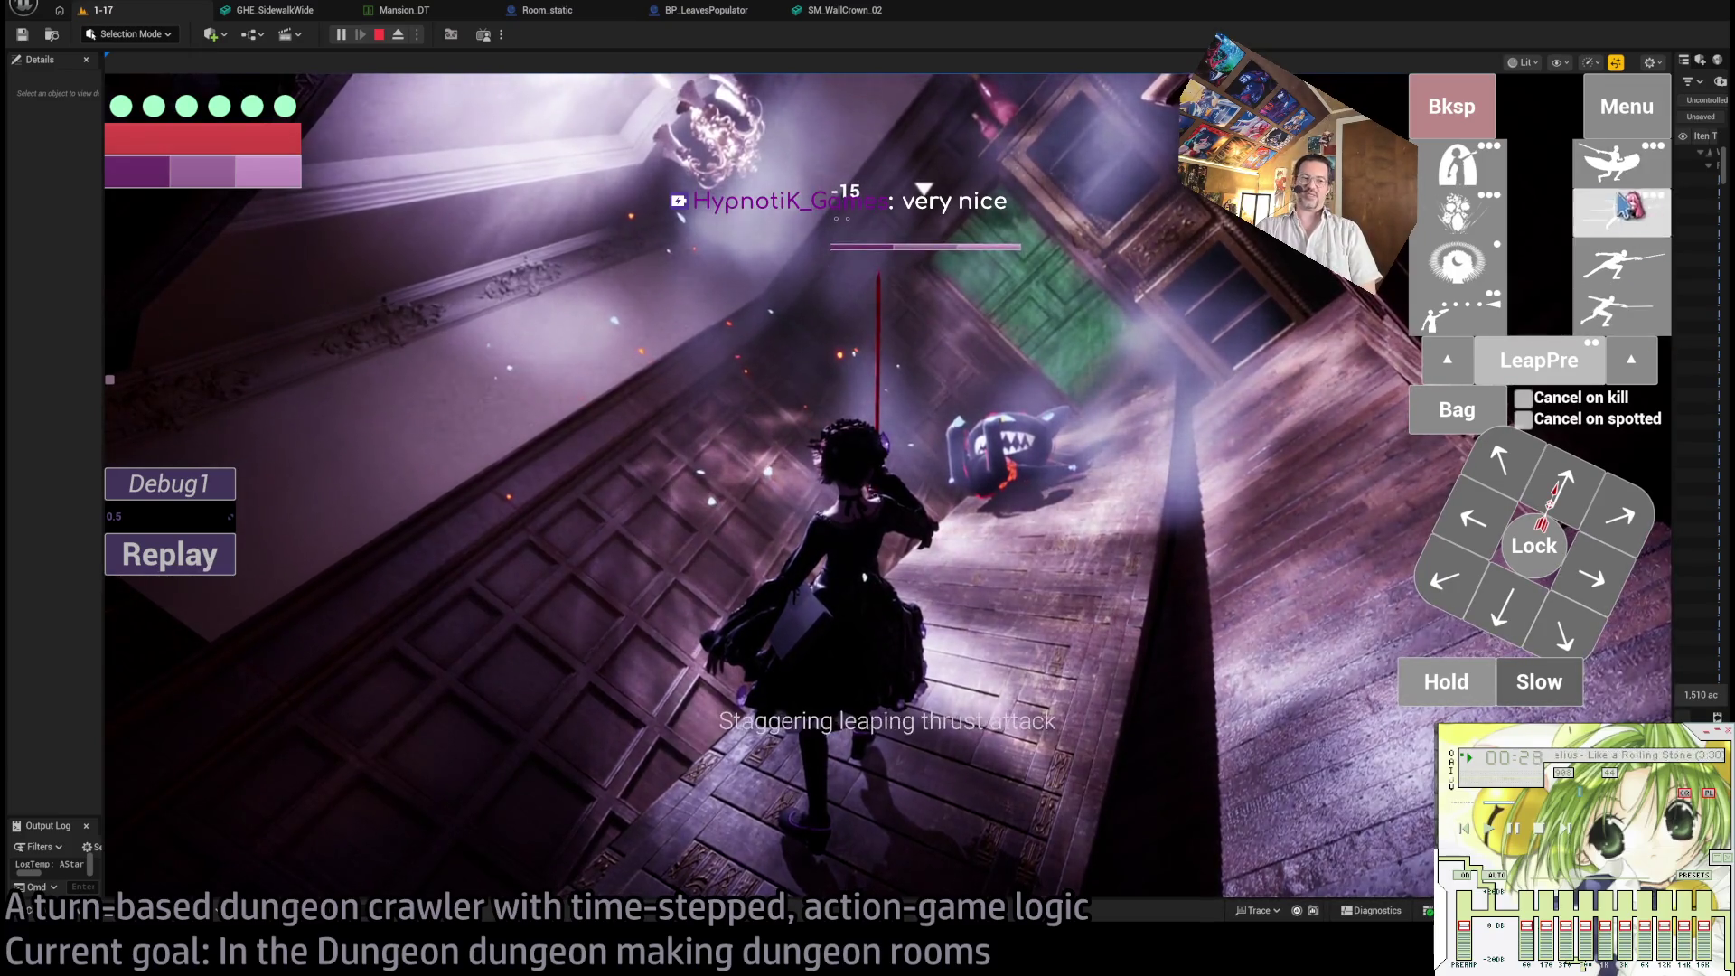
pyautogui.click(186, 565)
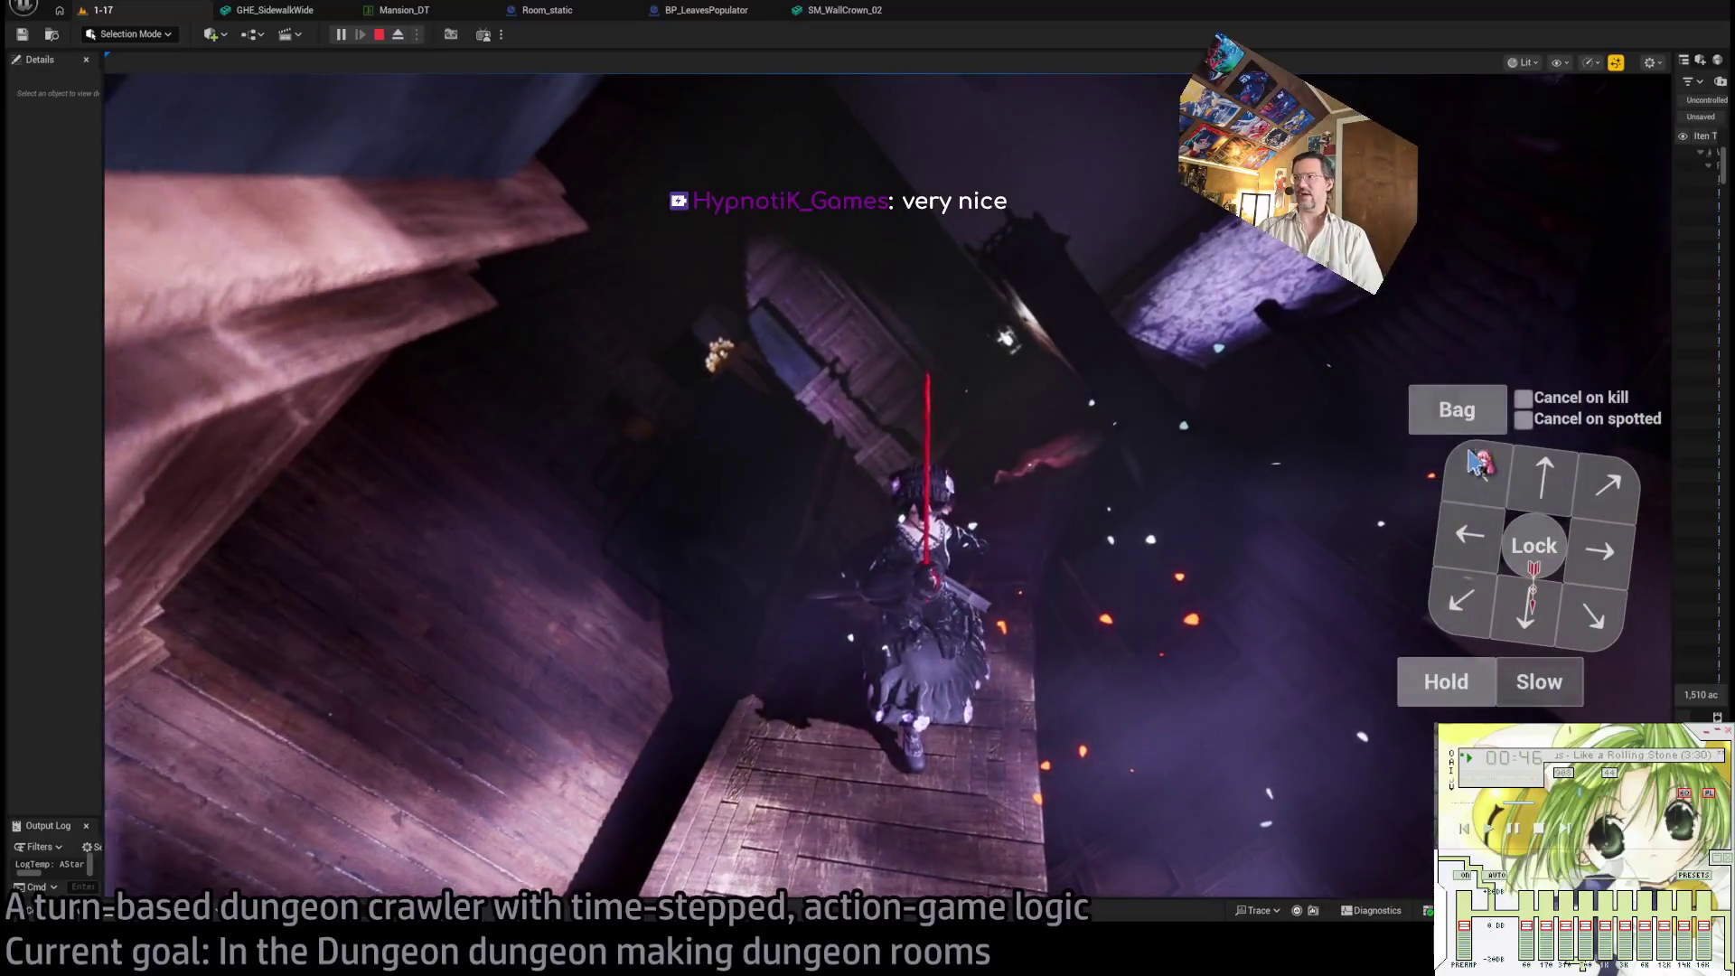
pyautogui.click(1547, 502)
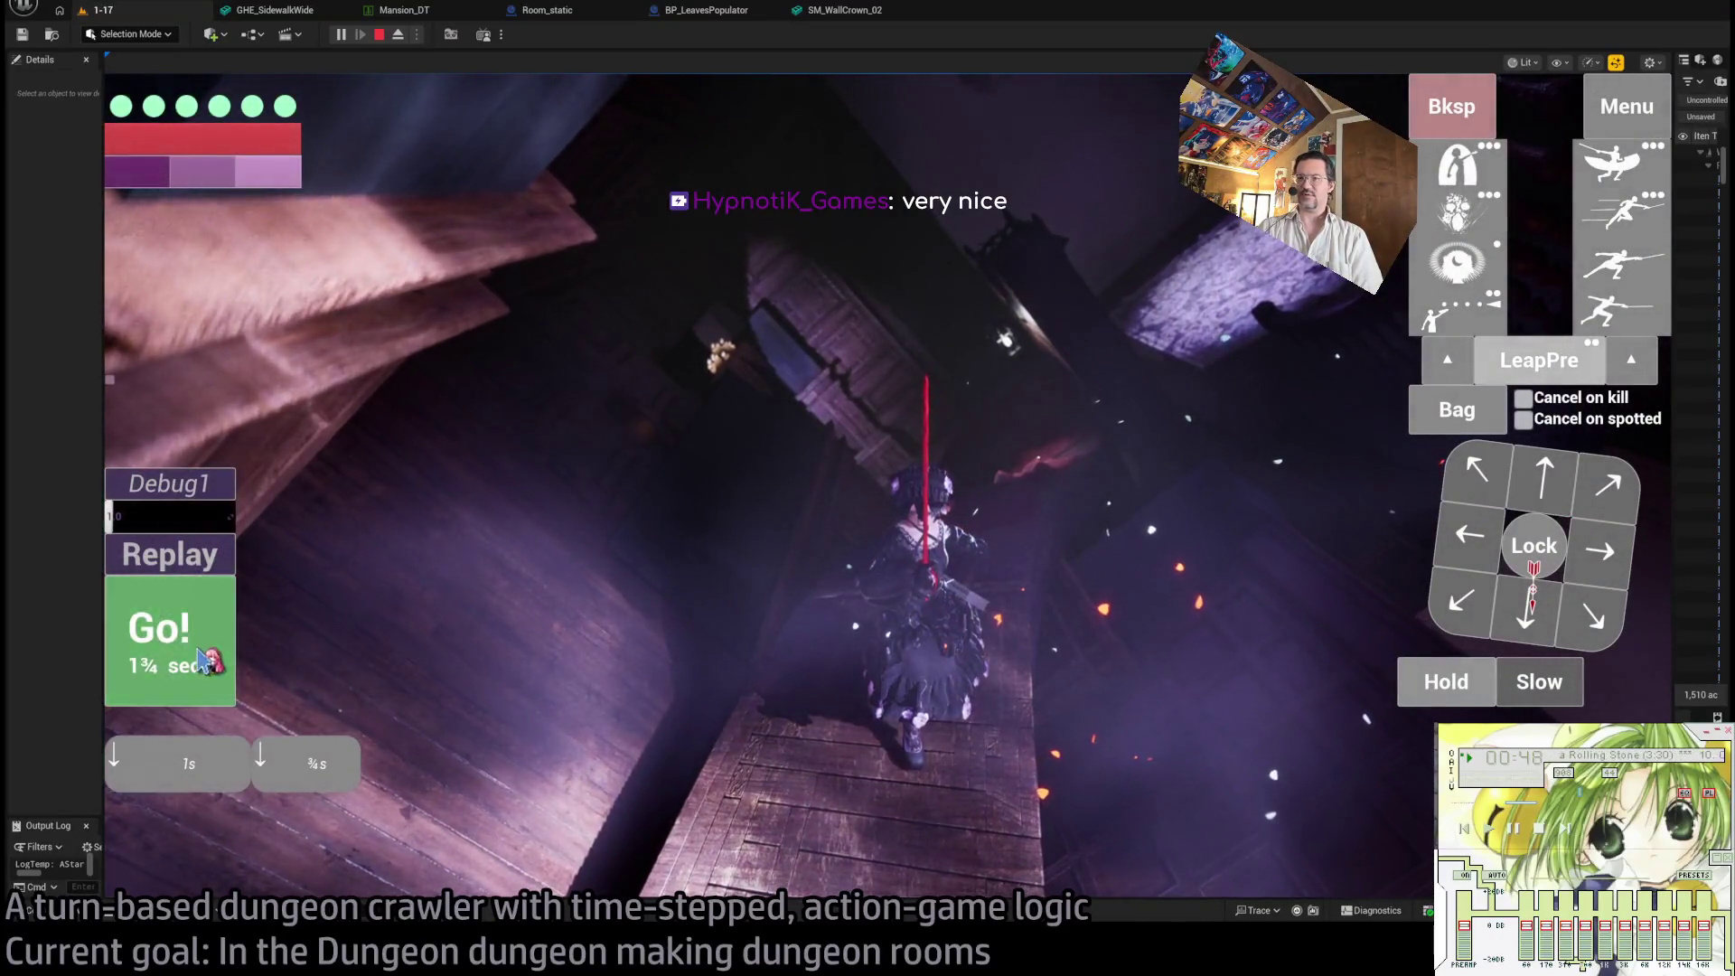
# - Run the queued move, then queue and execute three more moves down the corridor
pyautogui.click(206, 652)
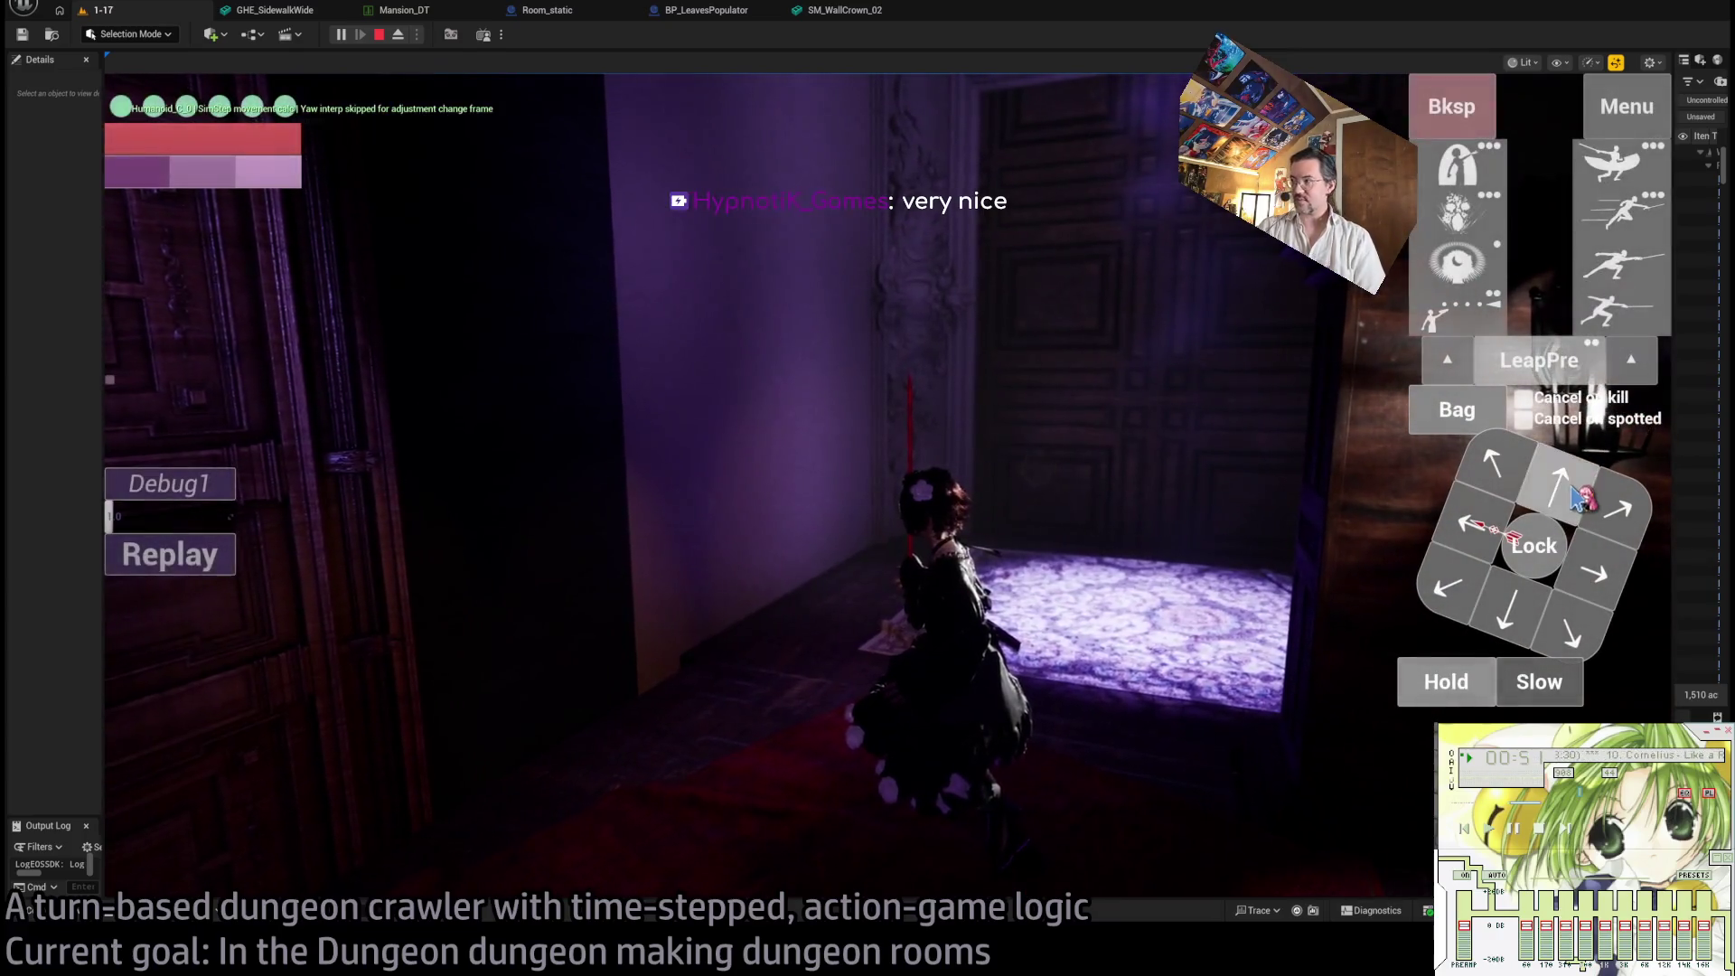
pyautogui.click(1560, 485)
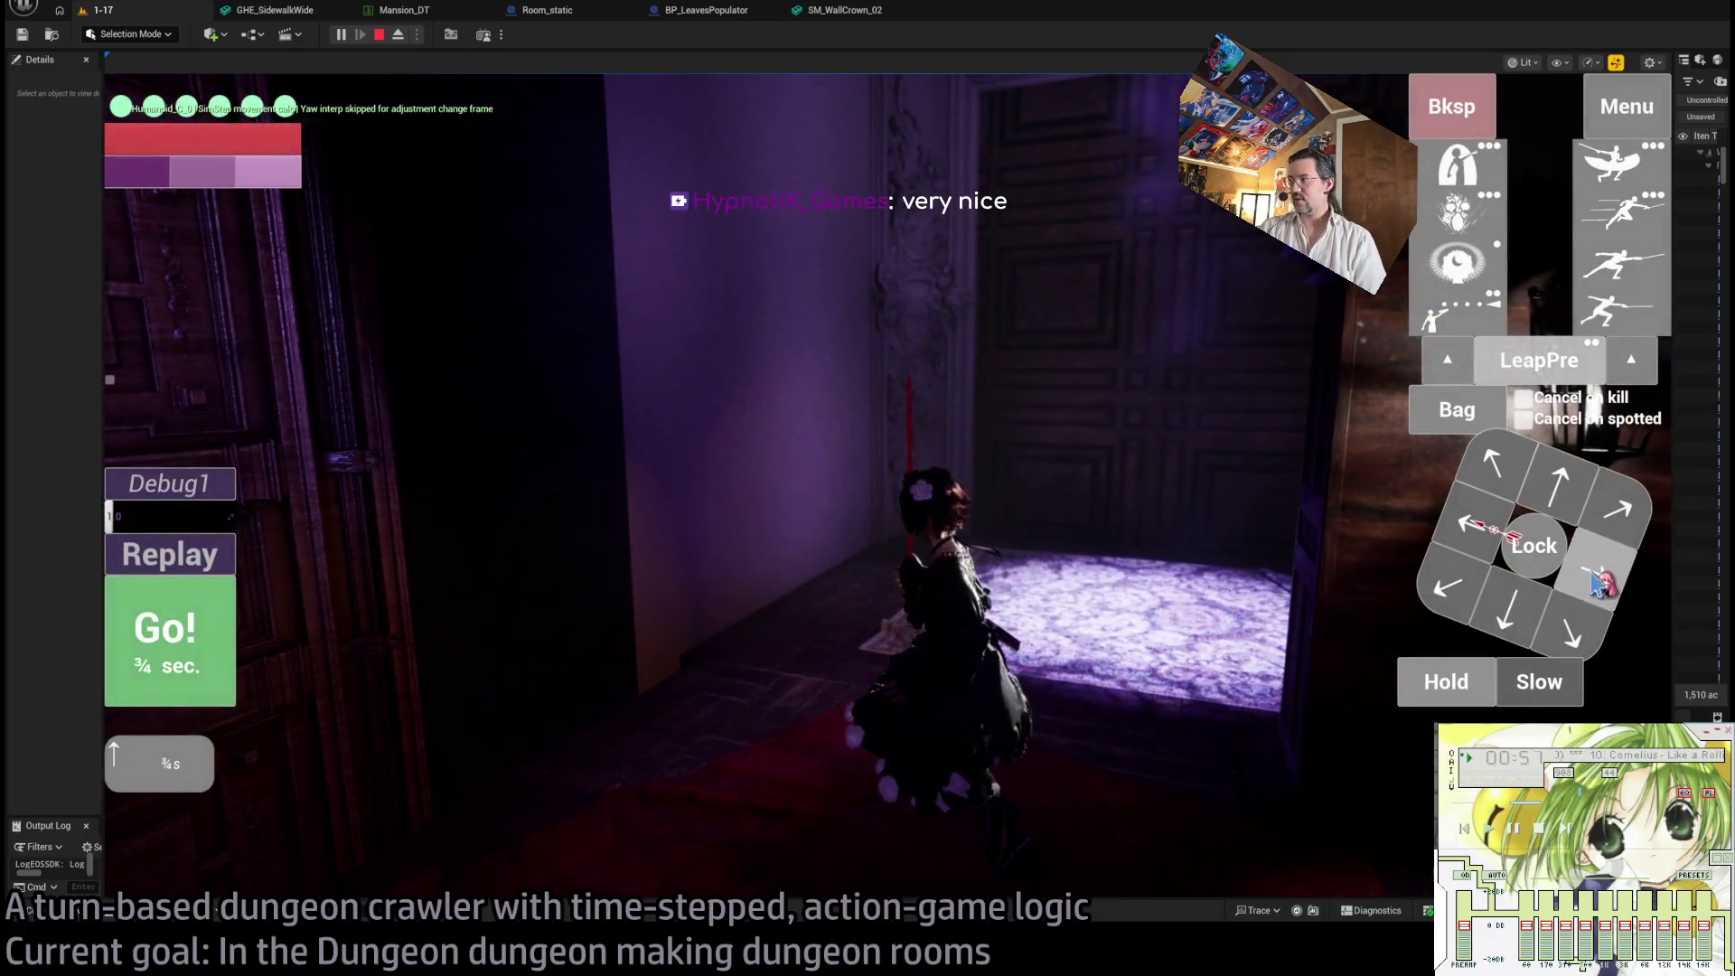
pyautogui.click(1617, 508)
pyautogui.click(1617, 509)
pyautogui.click(1617, 508)
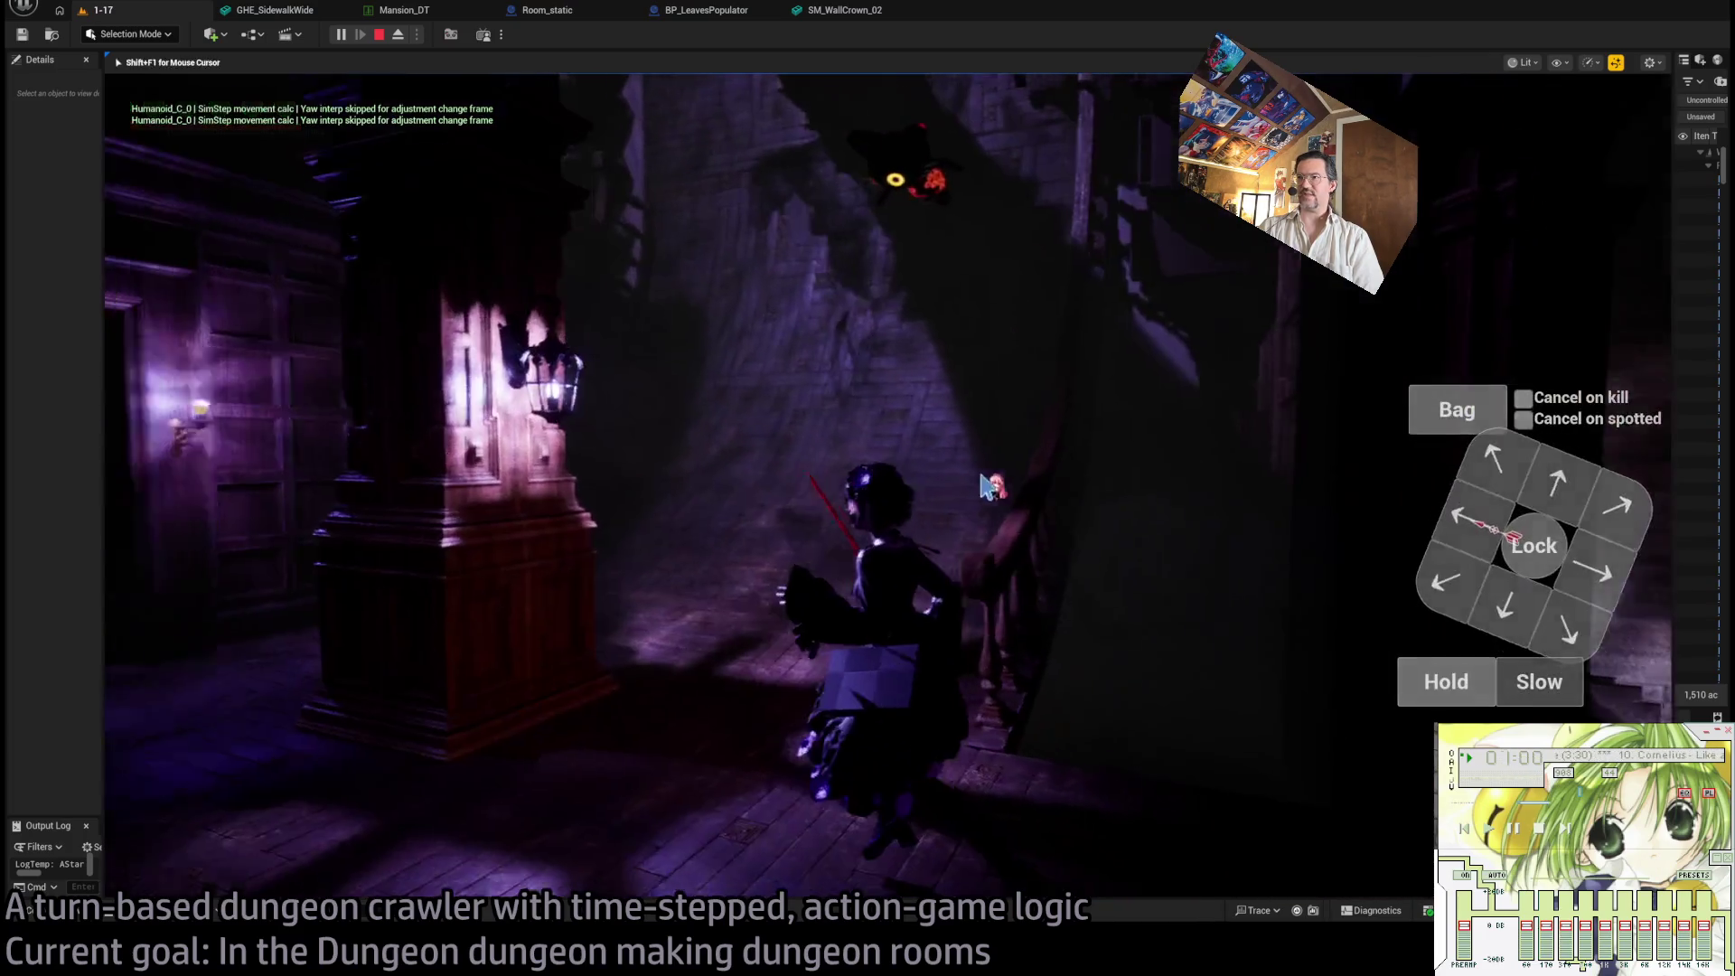
pyautogui.click(154, 691)
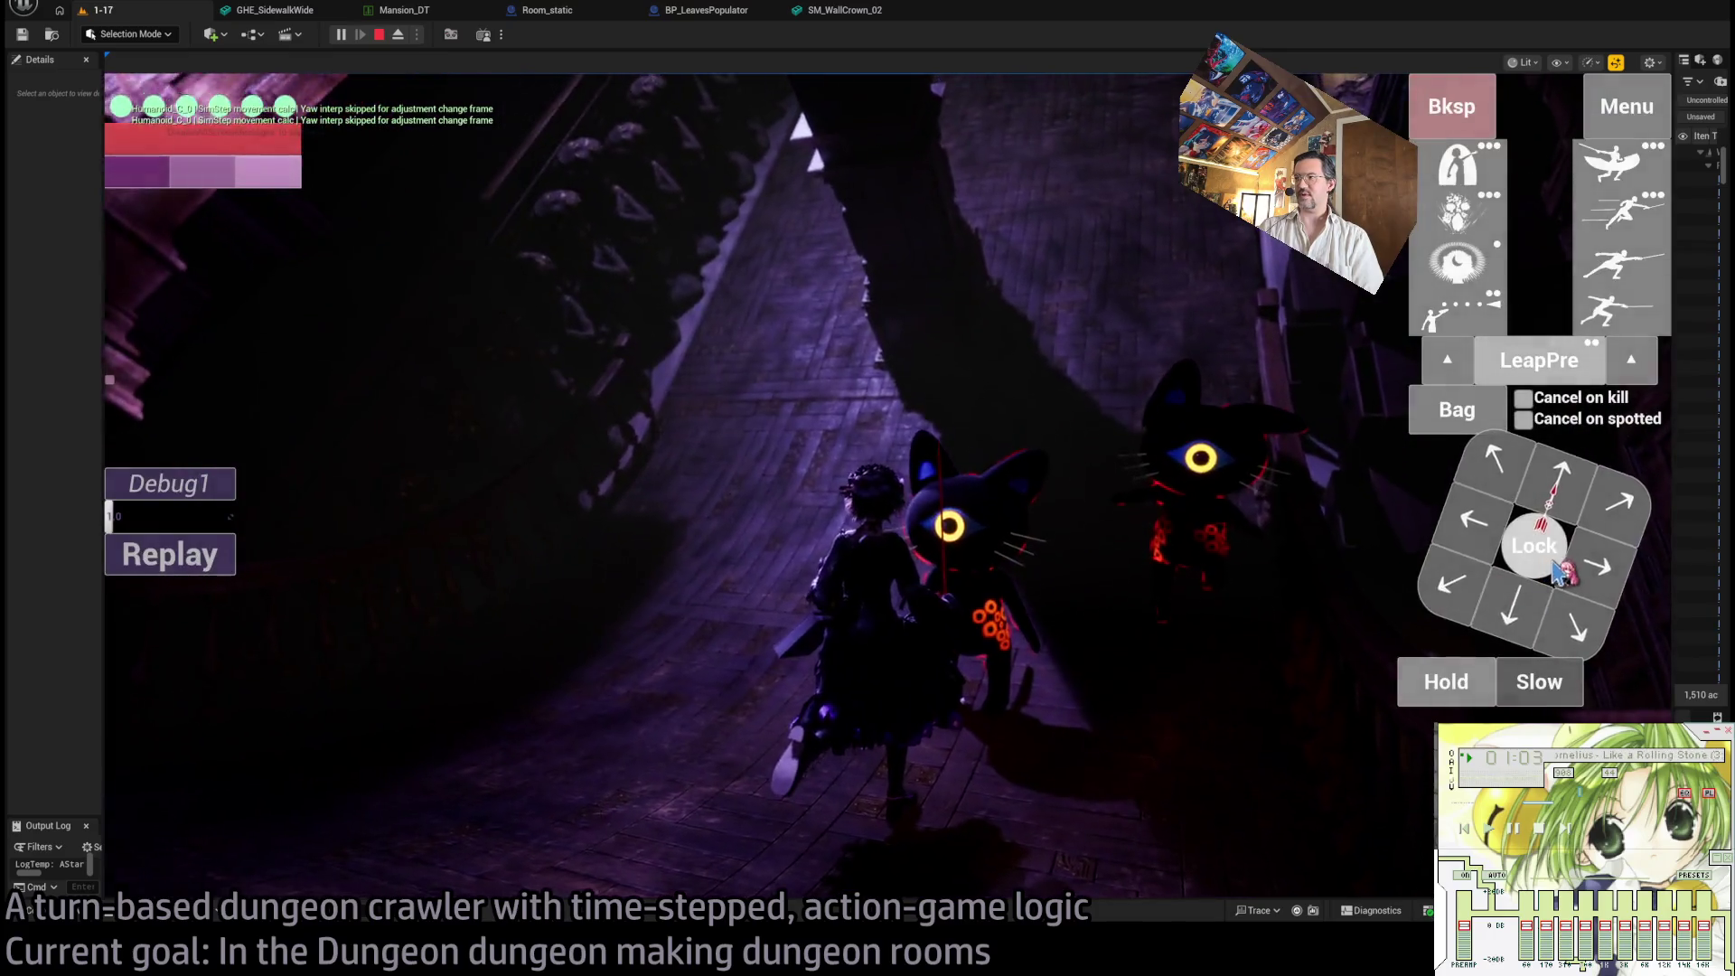
# - Lock onto the cat, execute a turn of two attacks, then lock onto the nearest cat and attack again
pyautogui.click(1558, 571)
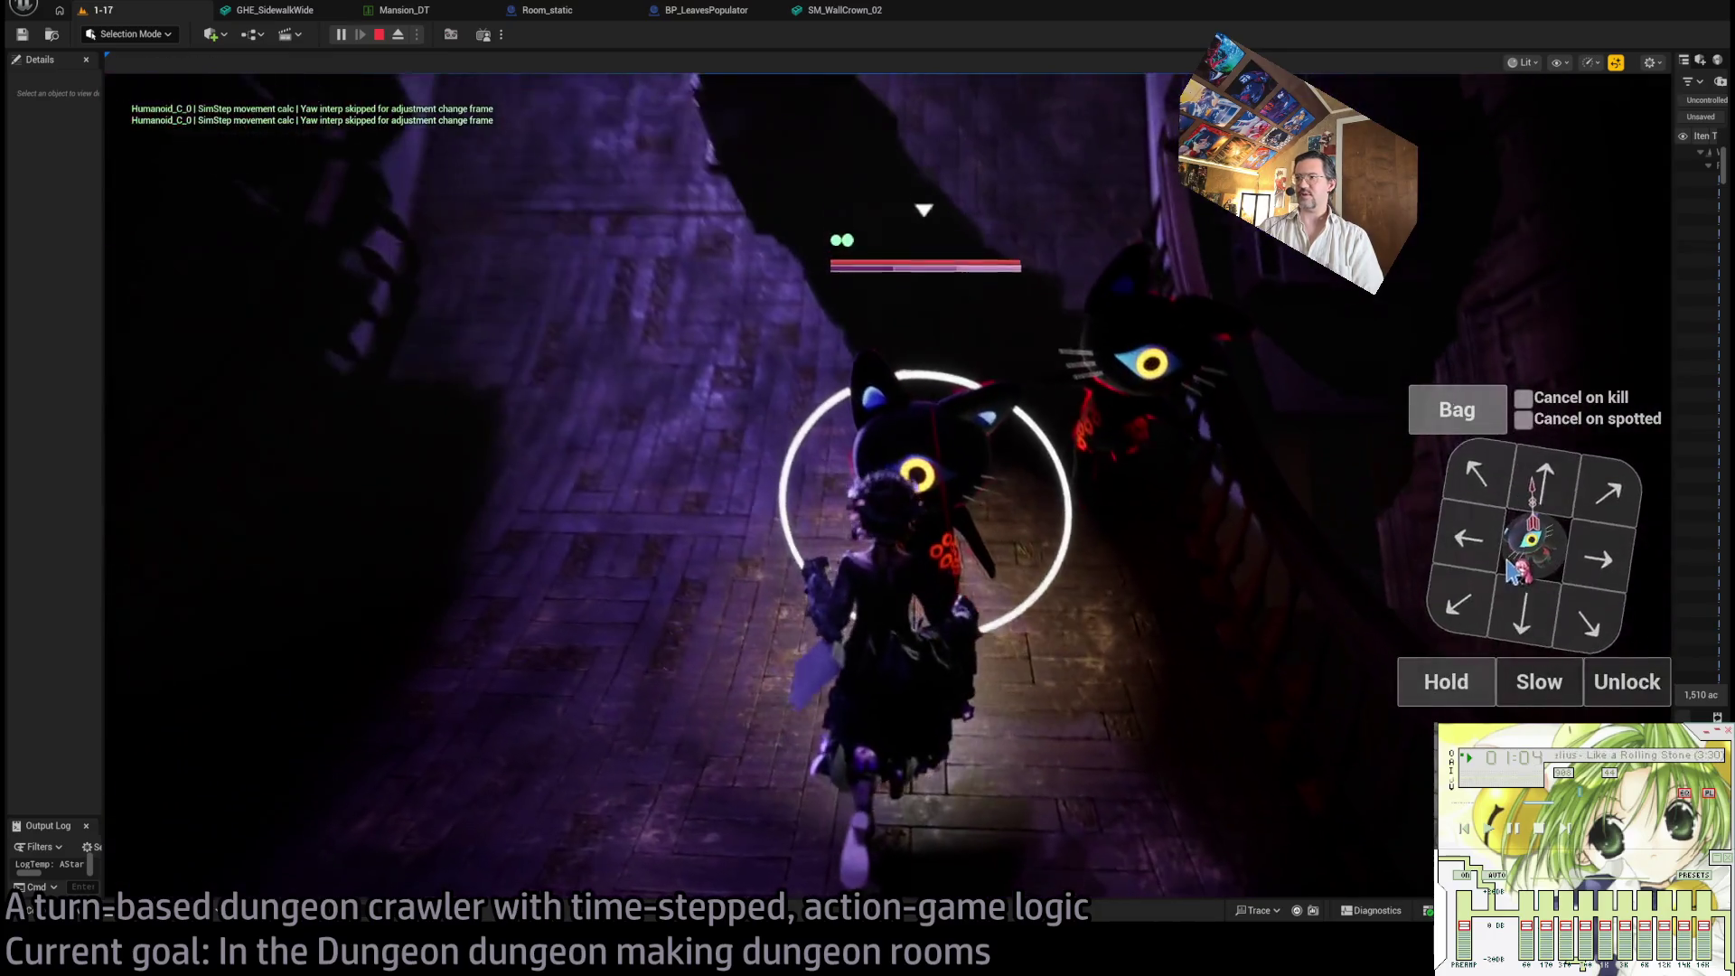
pyautogui.click(1622, 163)
pyautogui.click(1650, 282)
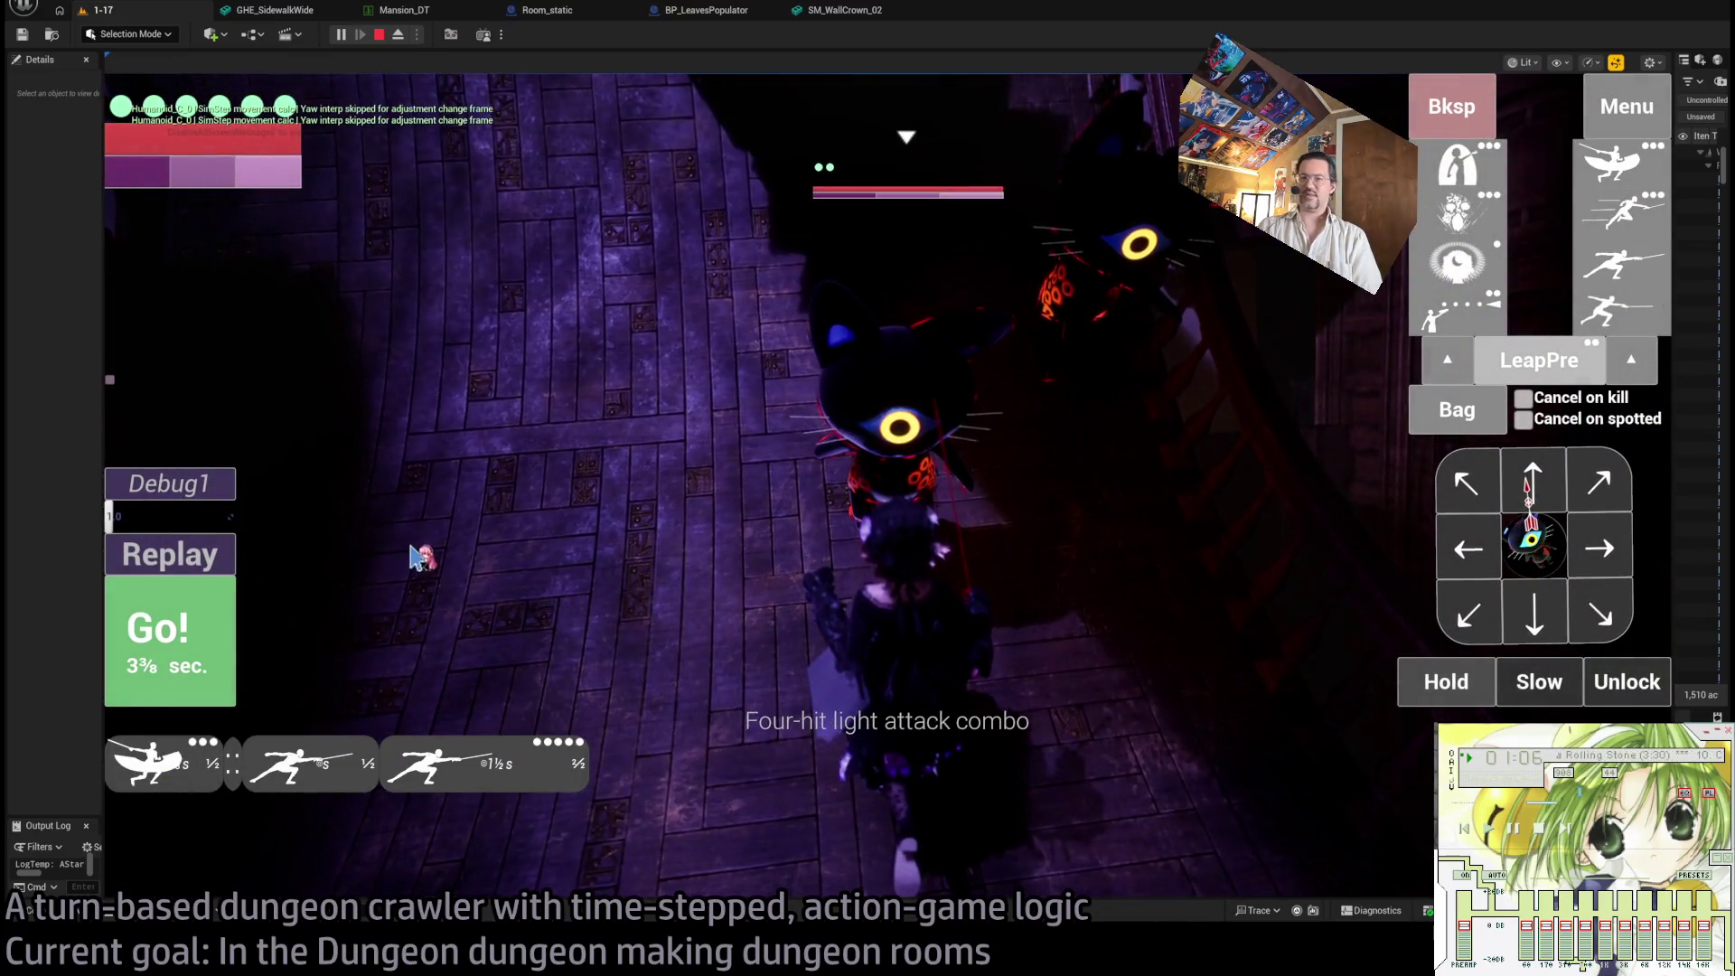
pyautogui.click(167, 624)
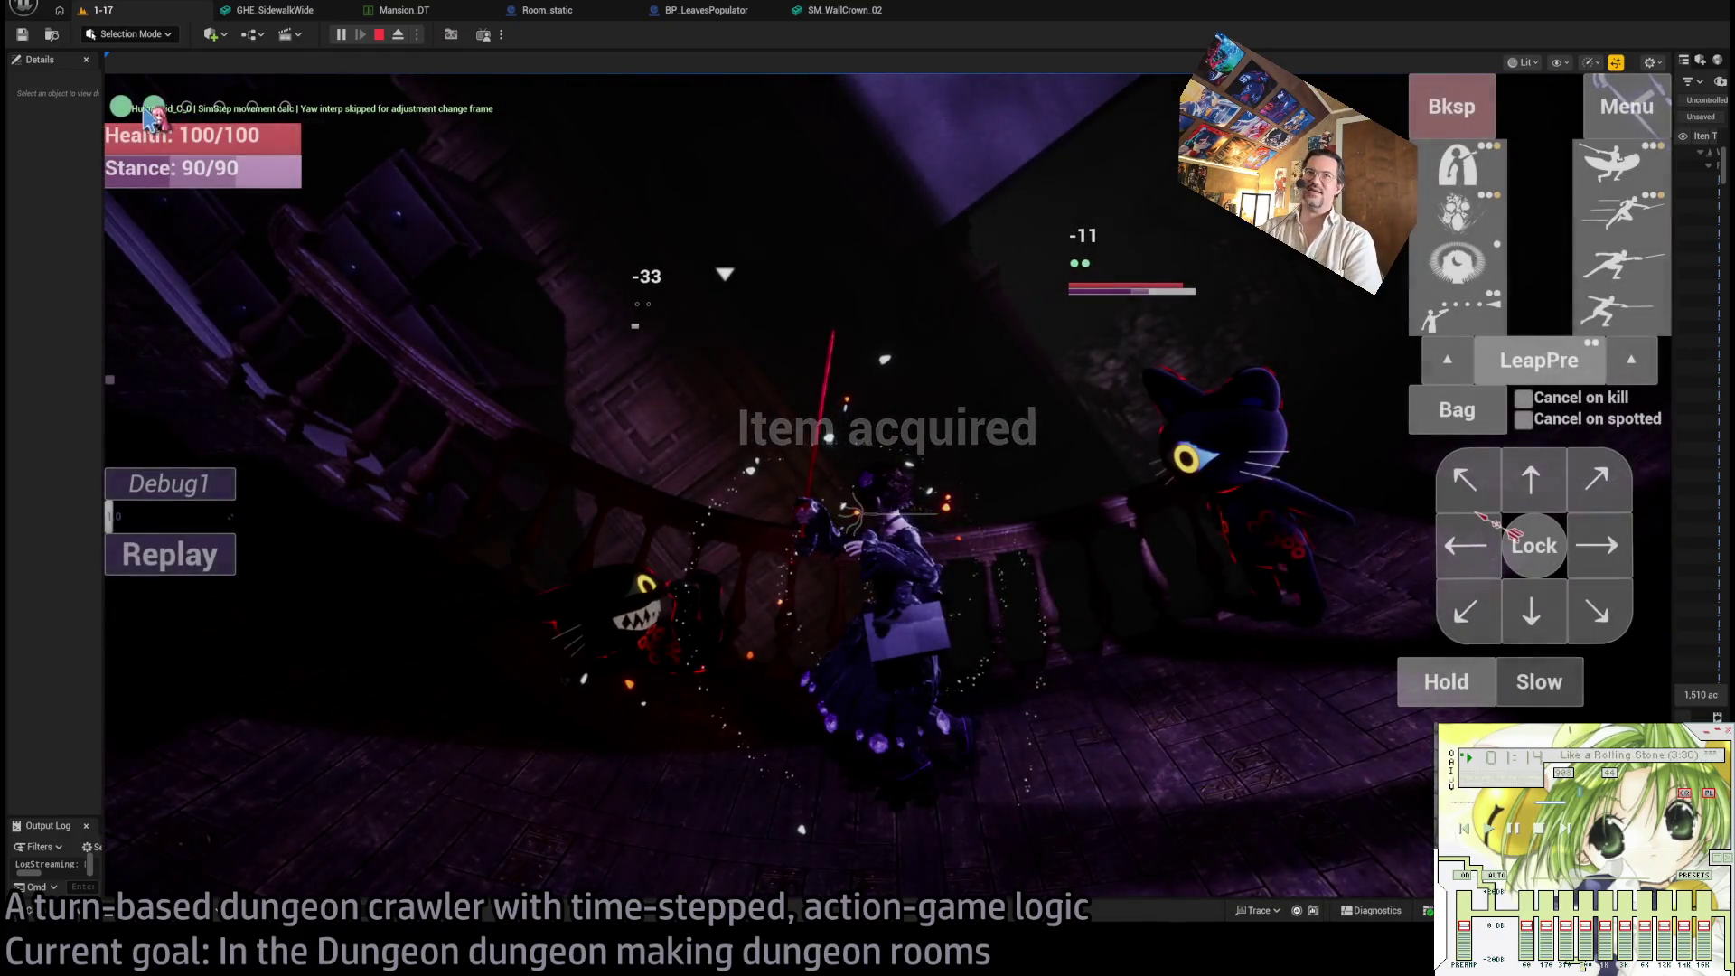
pyautogui.click(1547, 546)
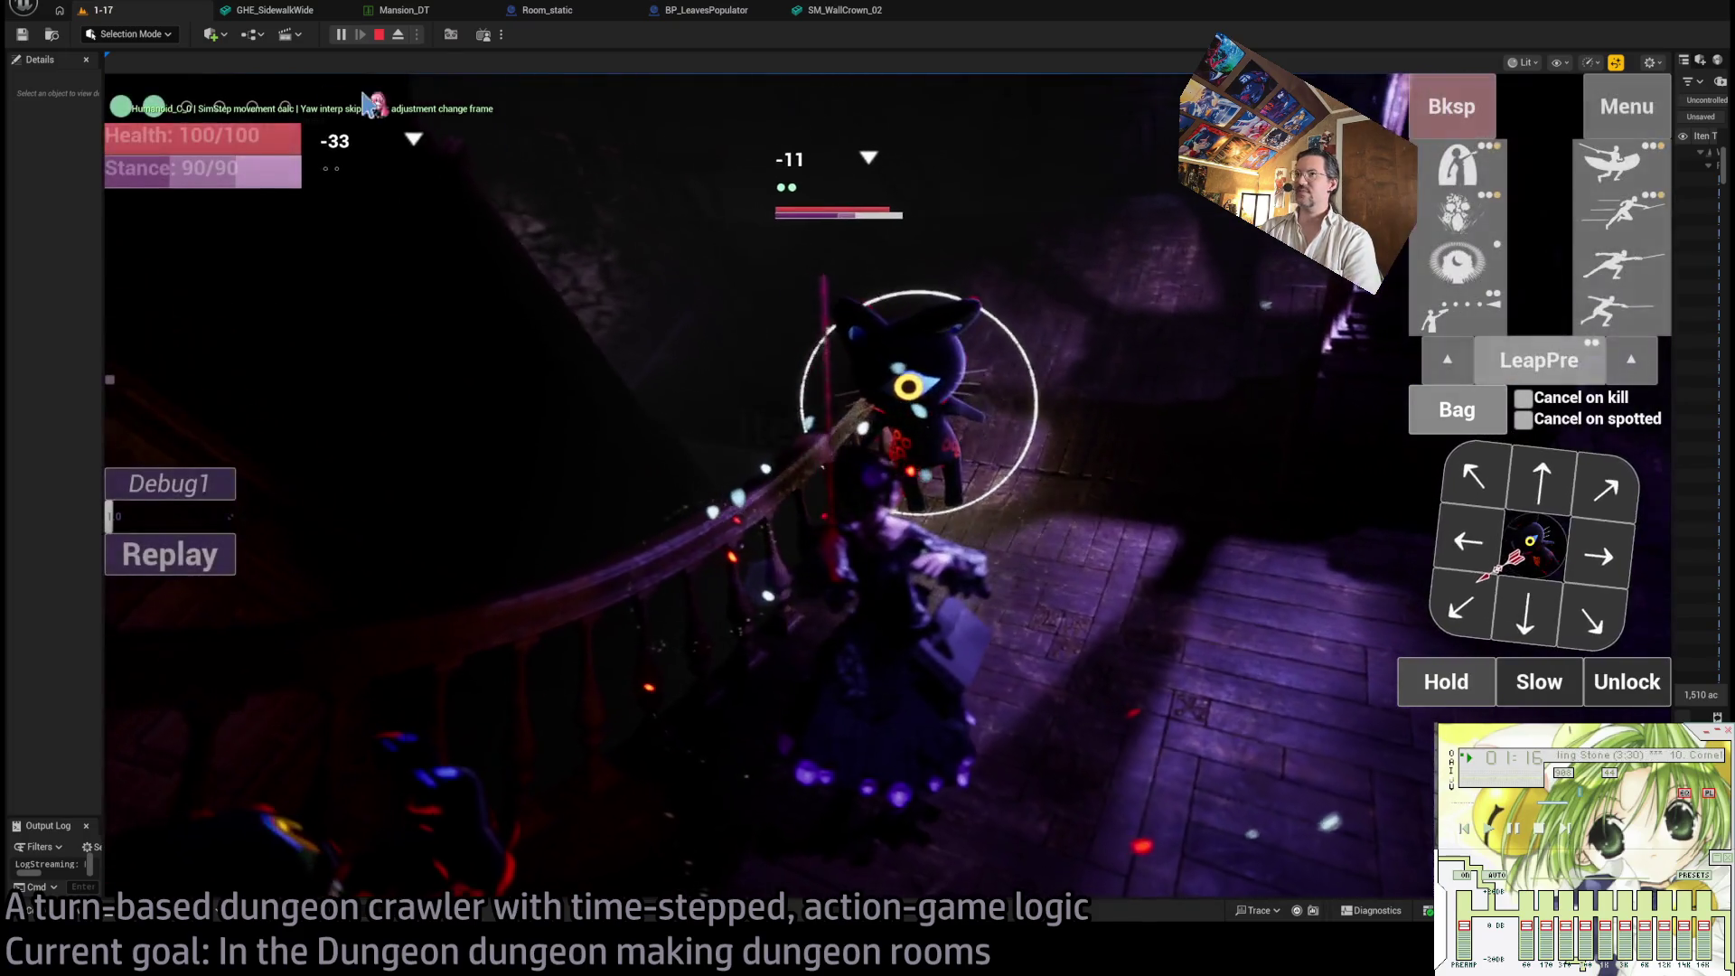
pyautogui.click(170, 553)
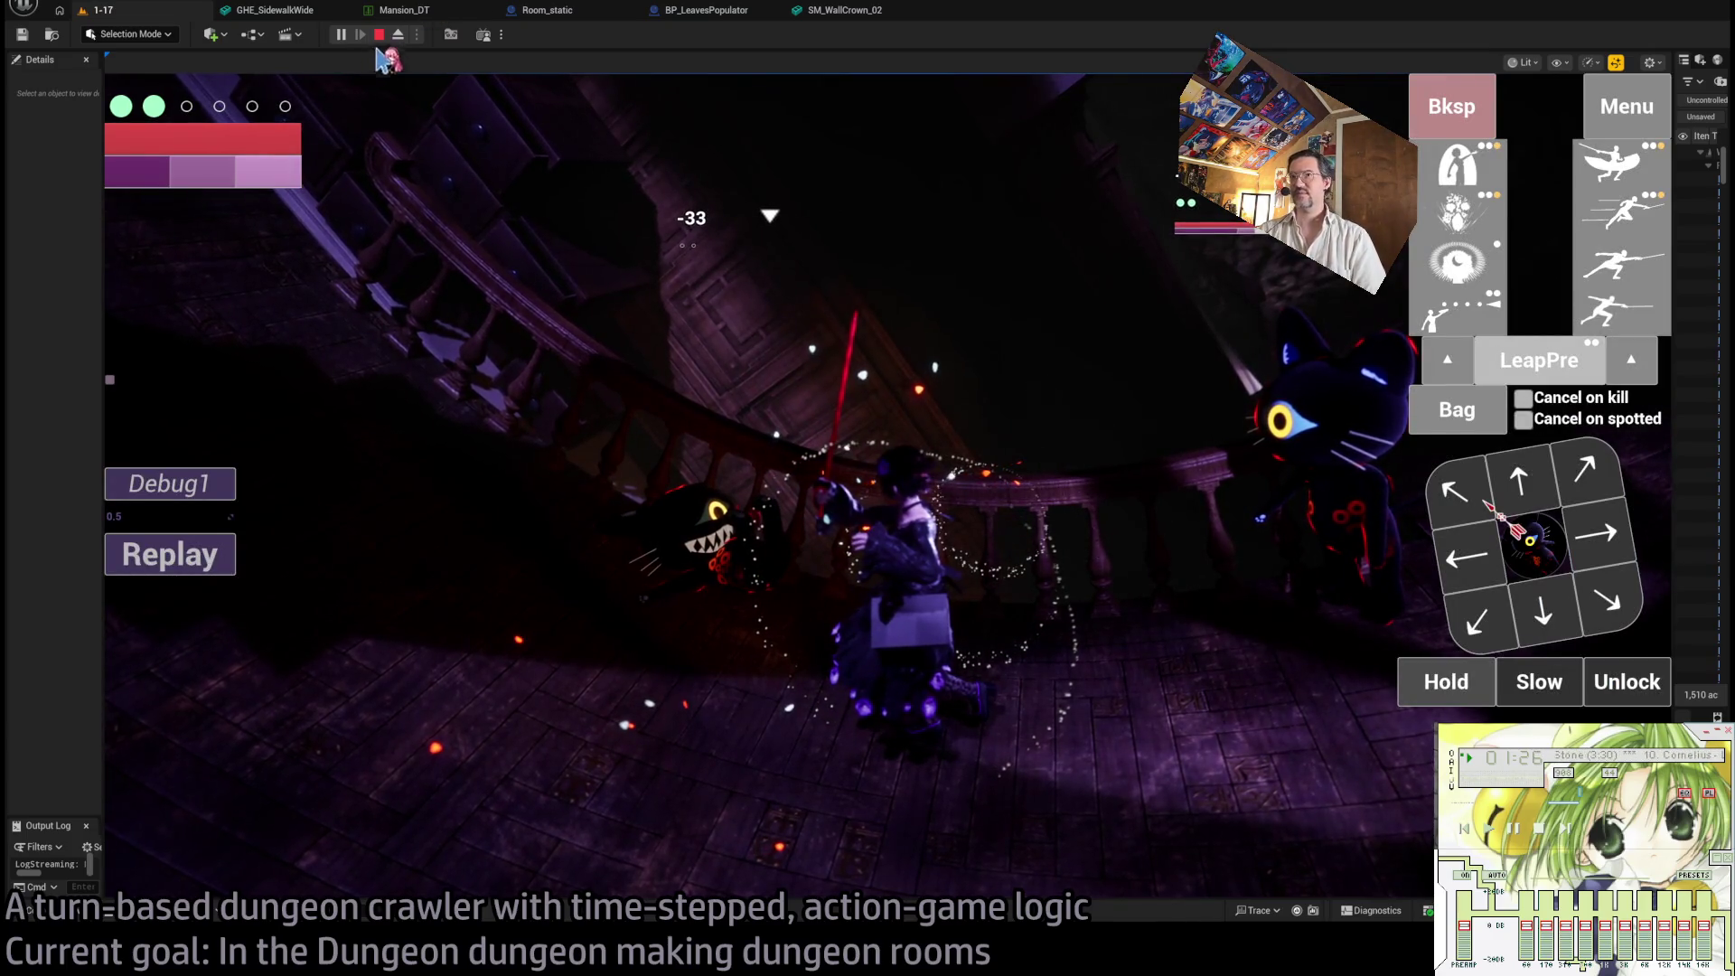
# - Stop the play test, zoom into the piano room's Exit W1 marker, and restart play with Alt+P
pyautogui.press('Escape')
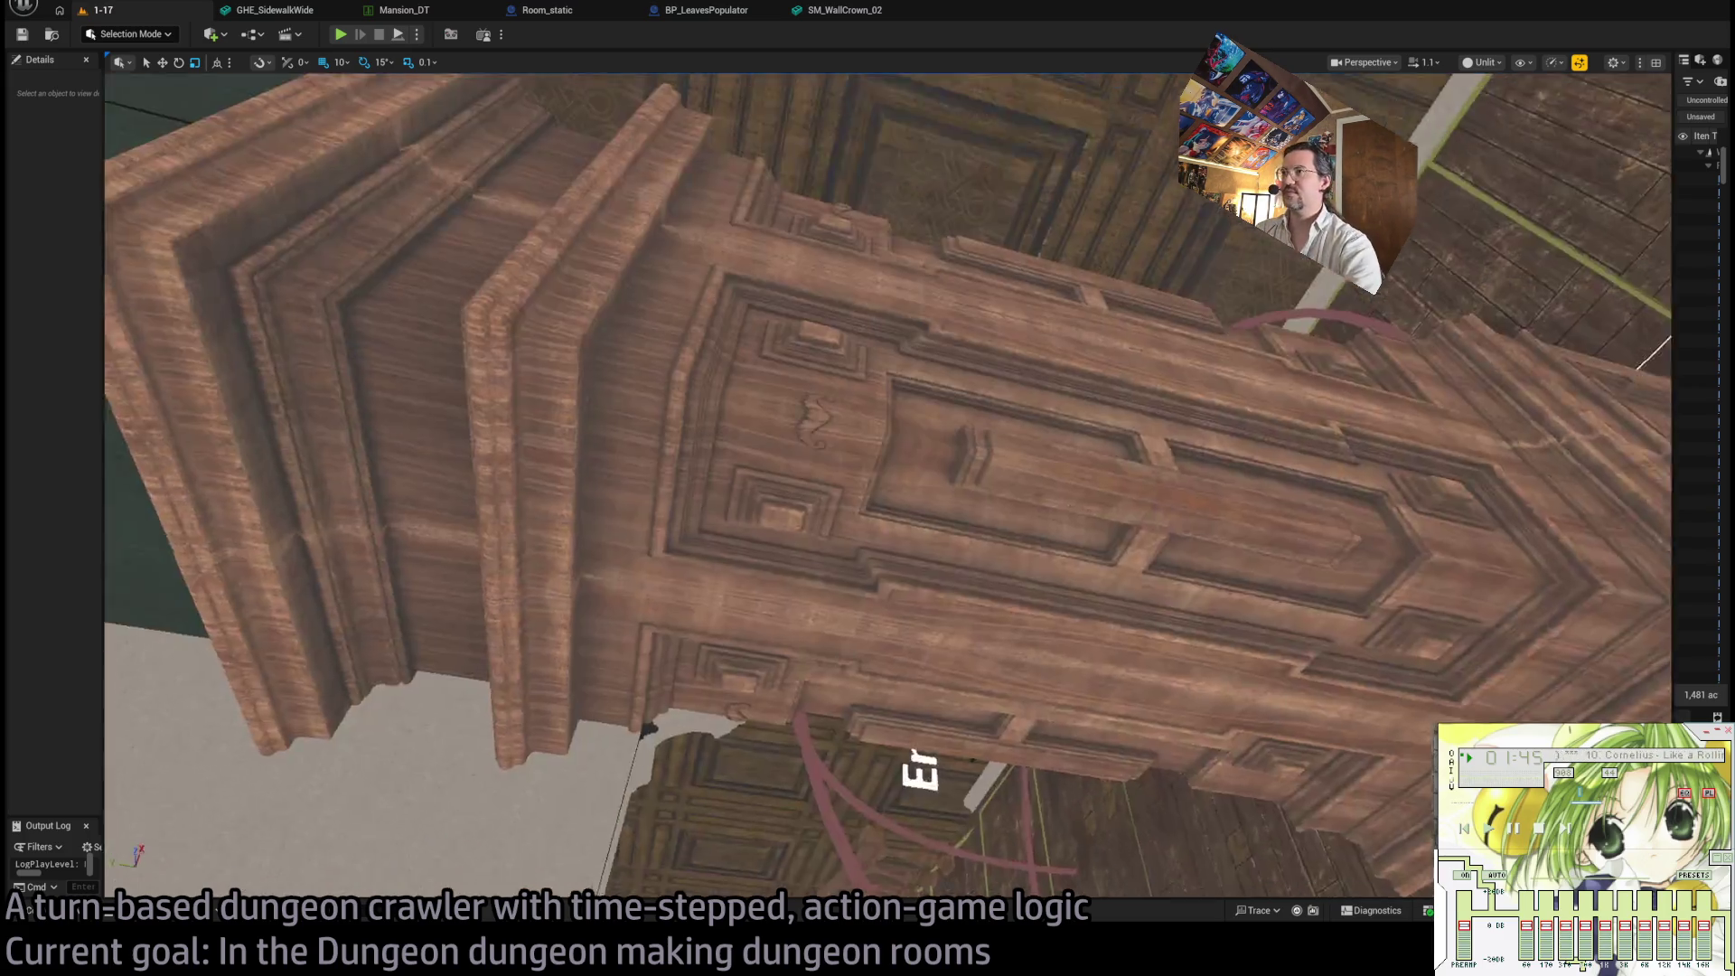
pyautogui.scroll(-3, 885, 483)
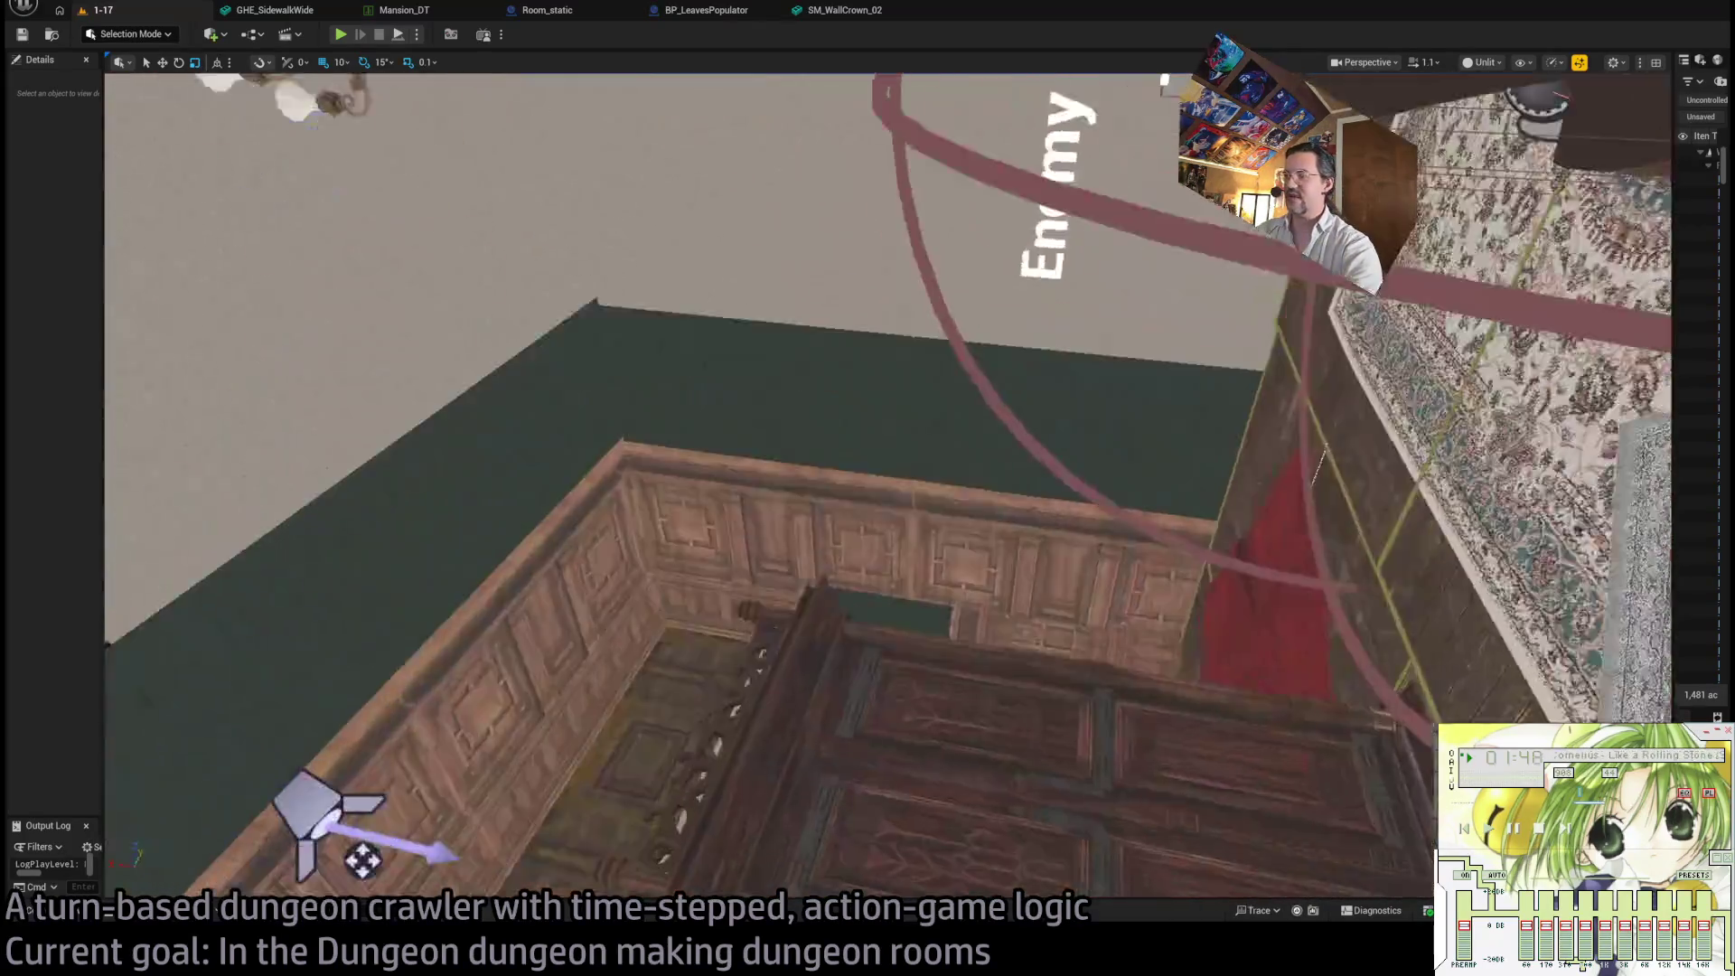
pyautogui.scroll(-2, 912, 367)
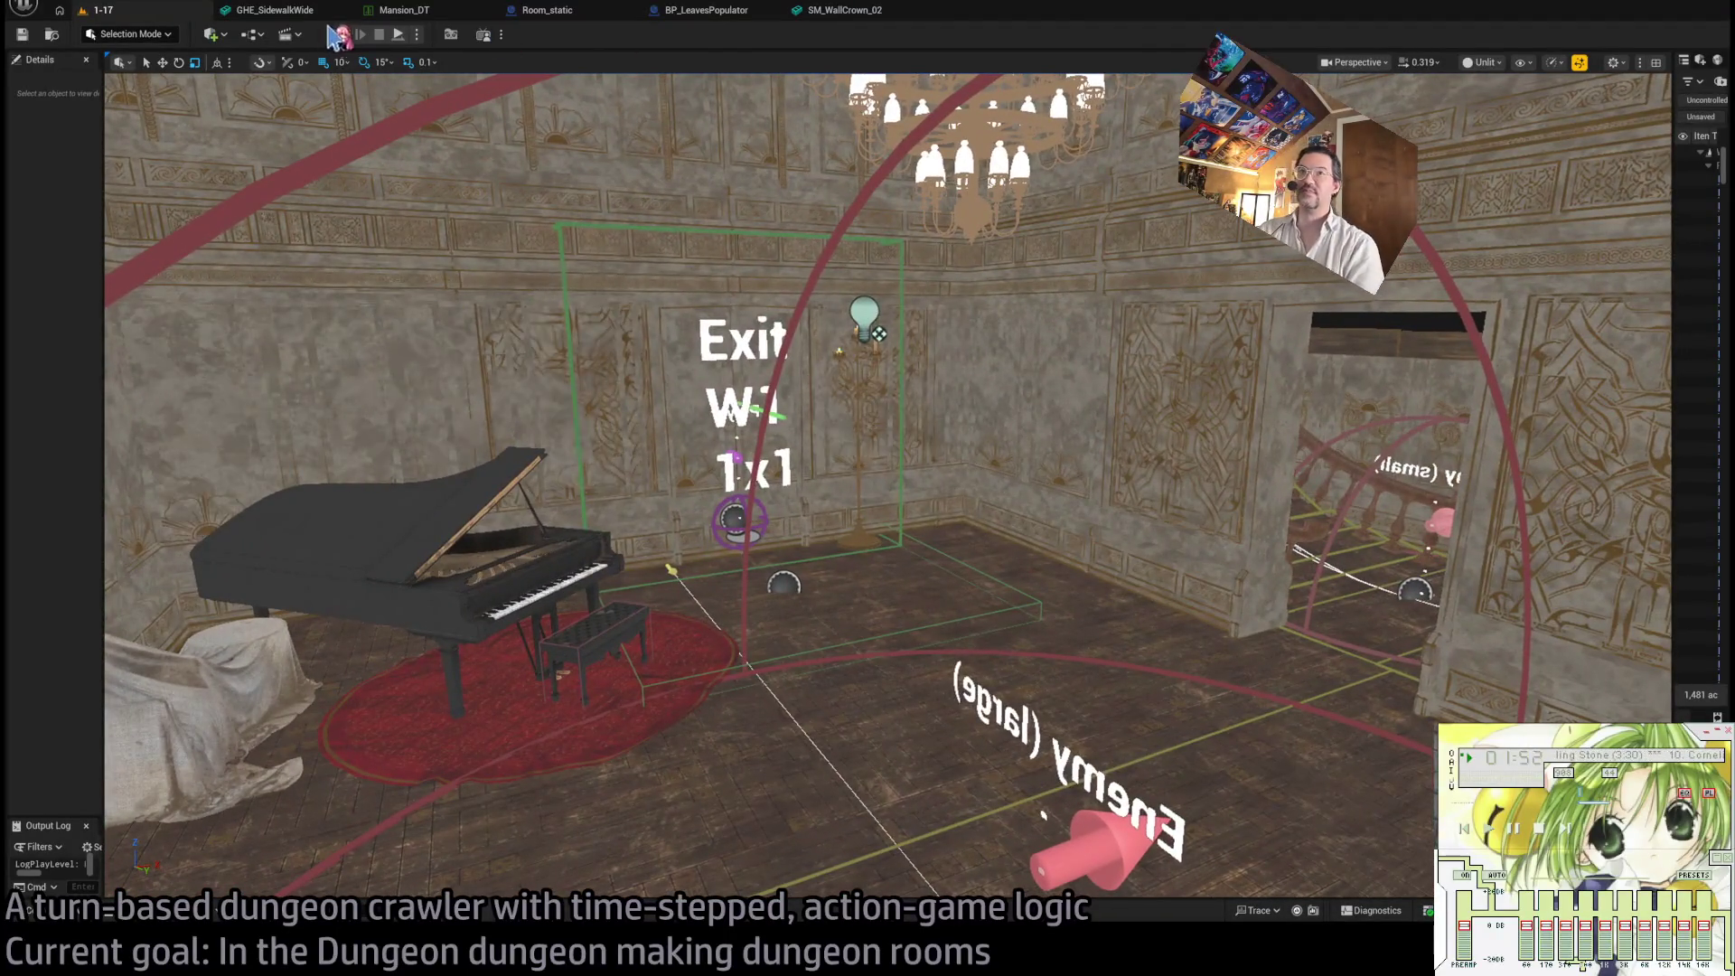
pyautogui.hotkey('alt', 'p')
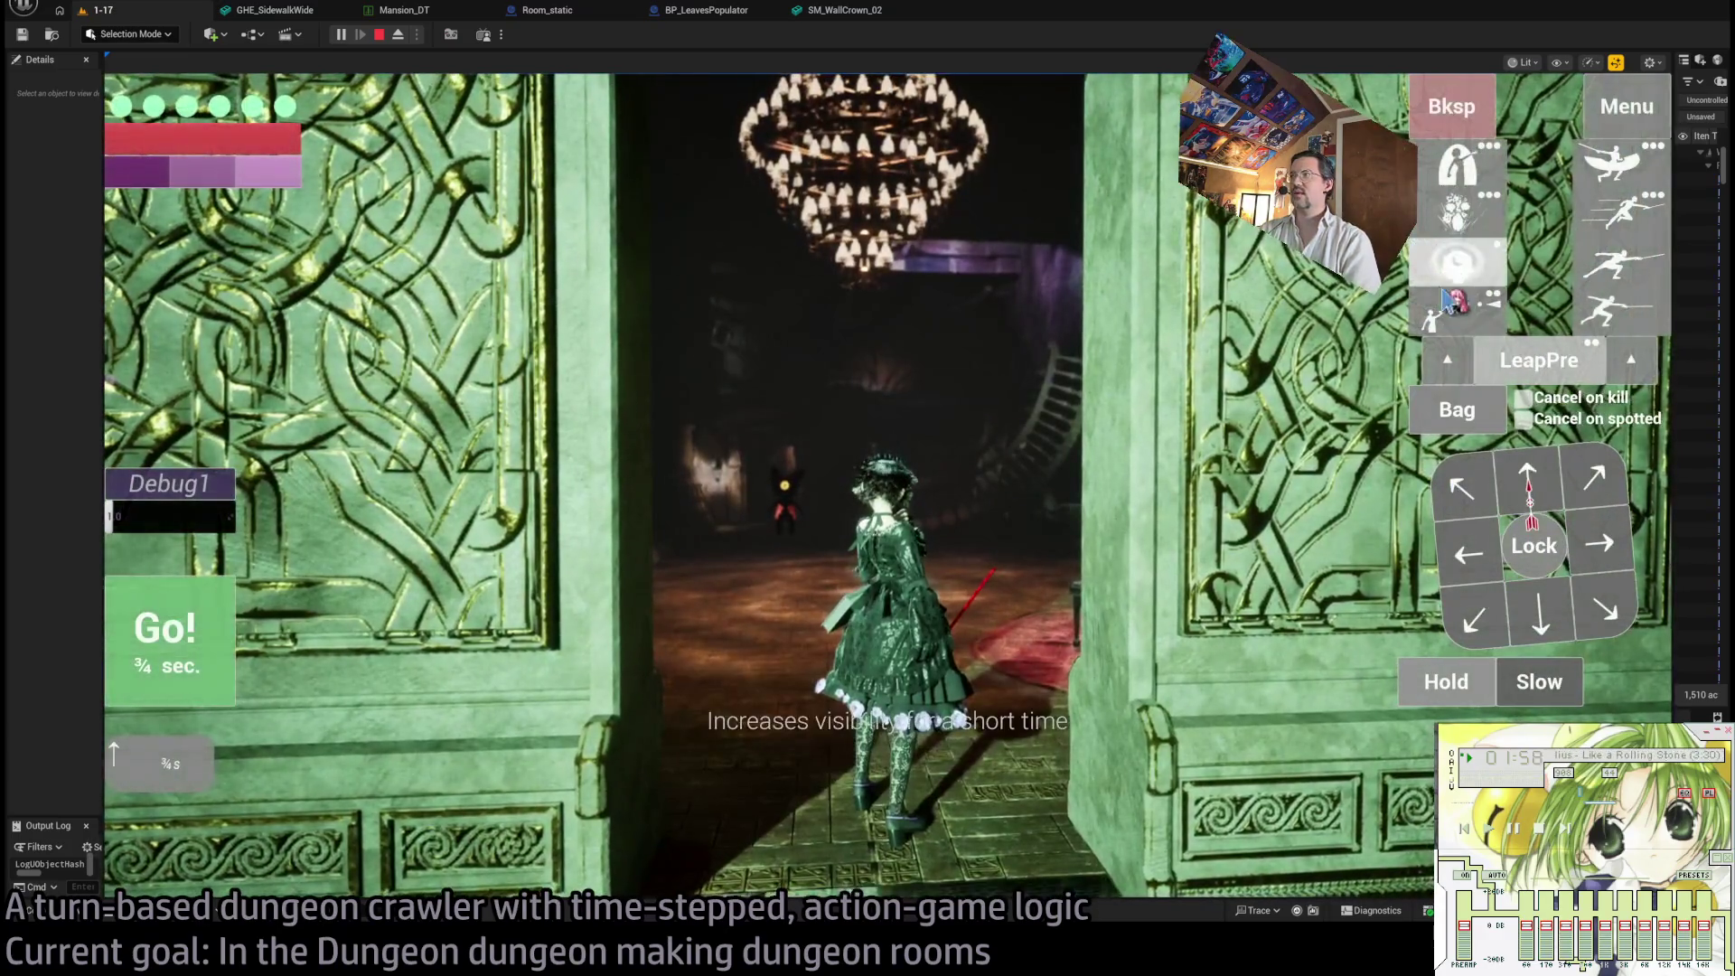
# - Run a turn with the visibility-boosting eye ability, then execute another queued action
pyautogui.click(1456, 262)
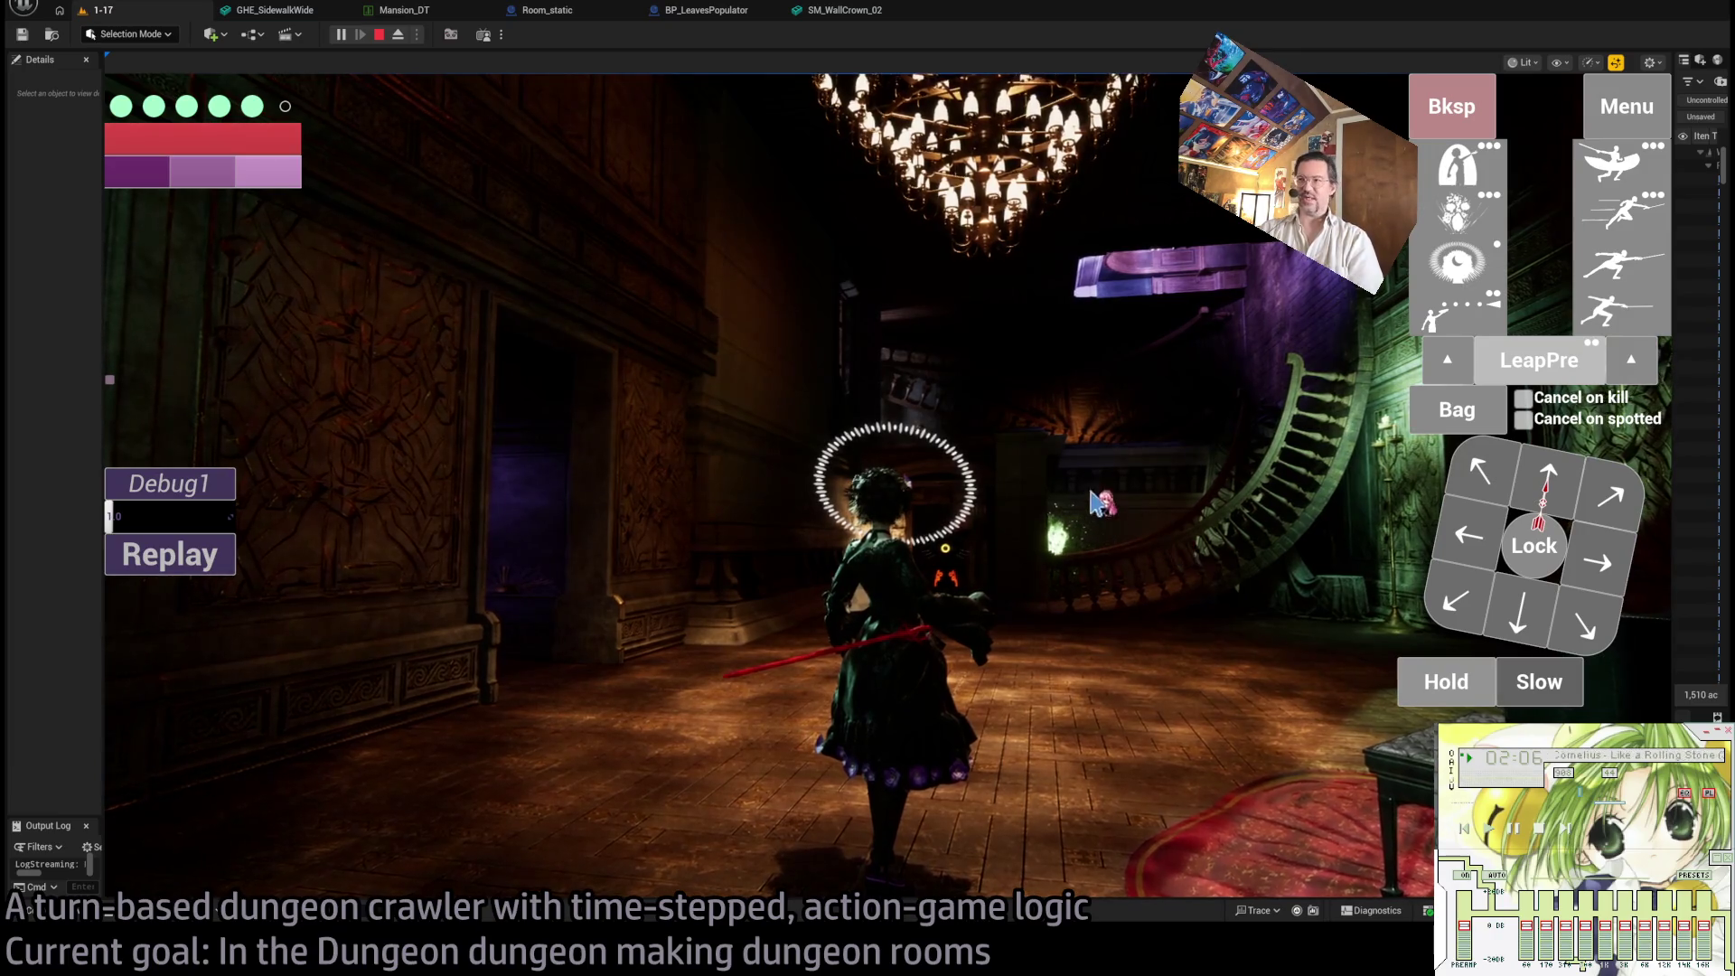
pyautogui.click(1172, 549)
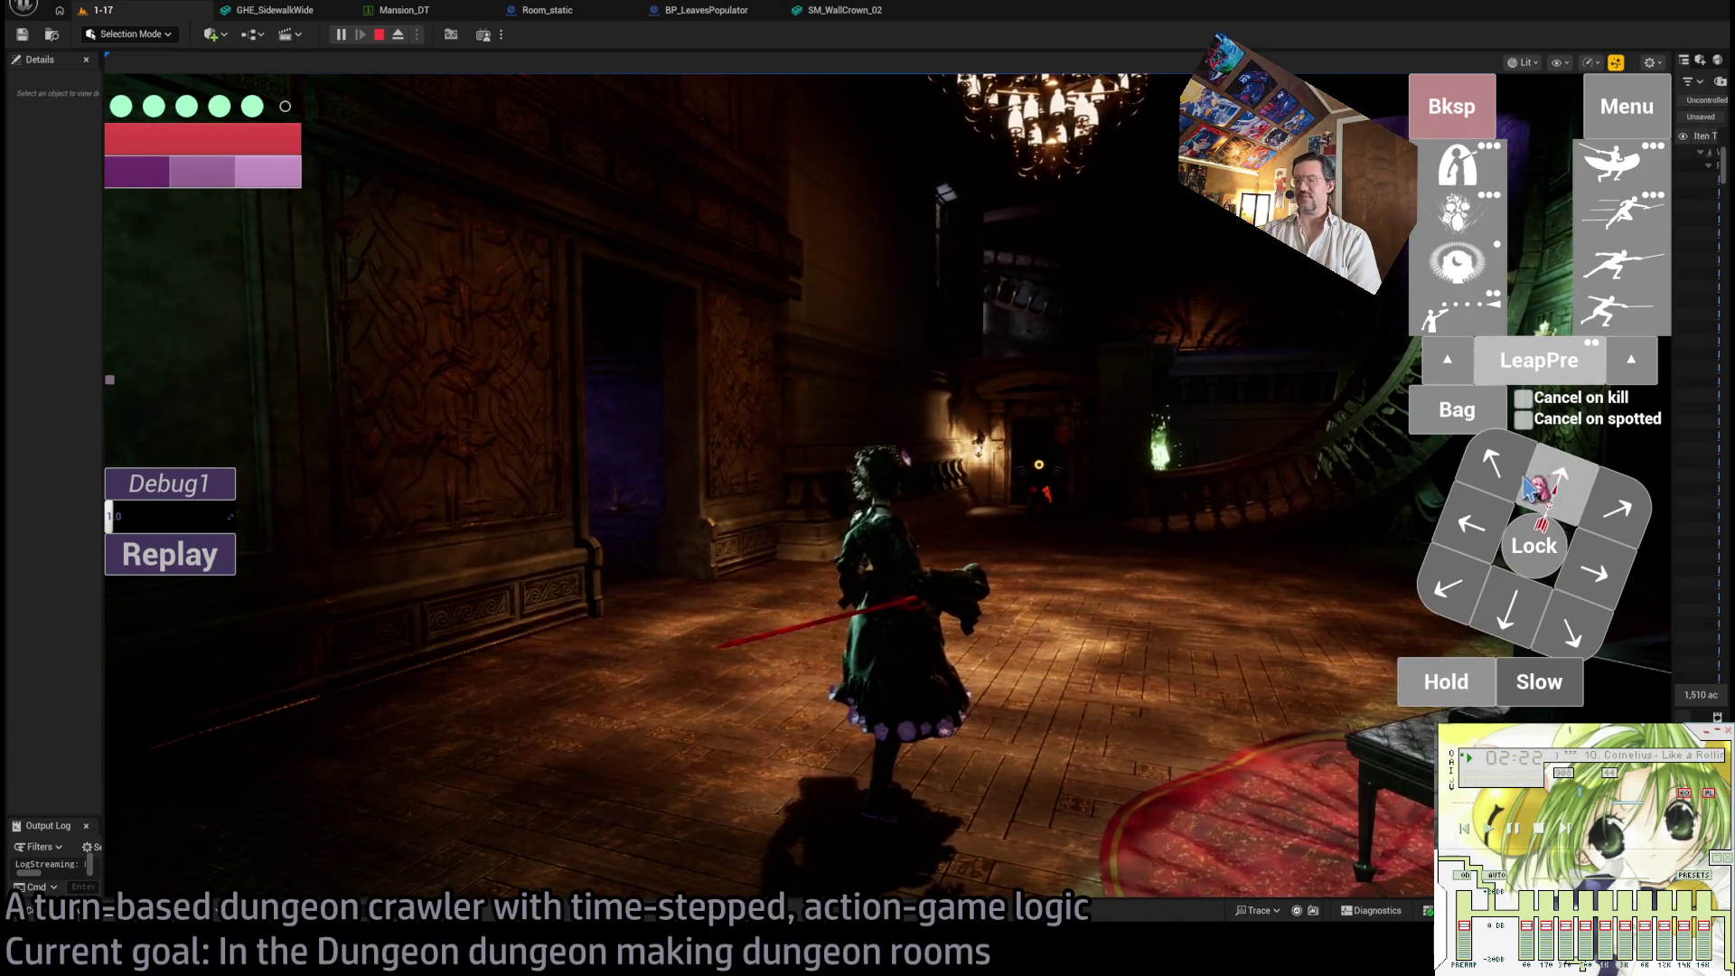
pyautogui.click(1604, 361)
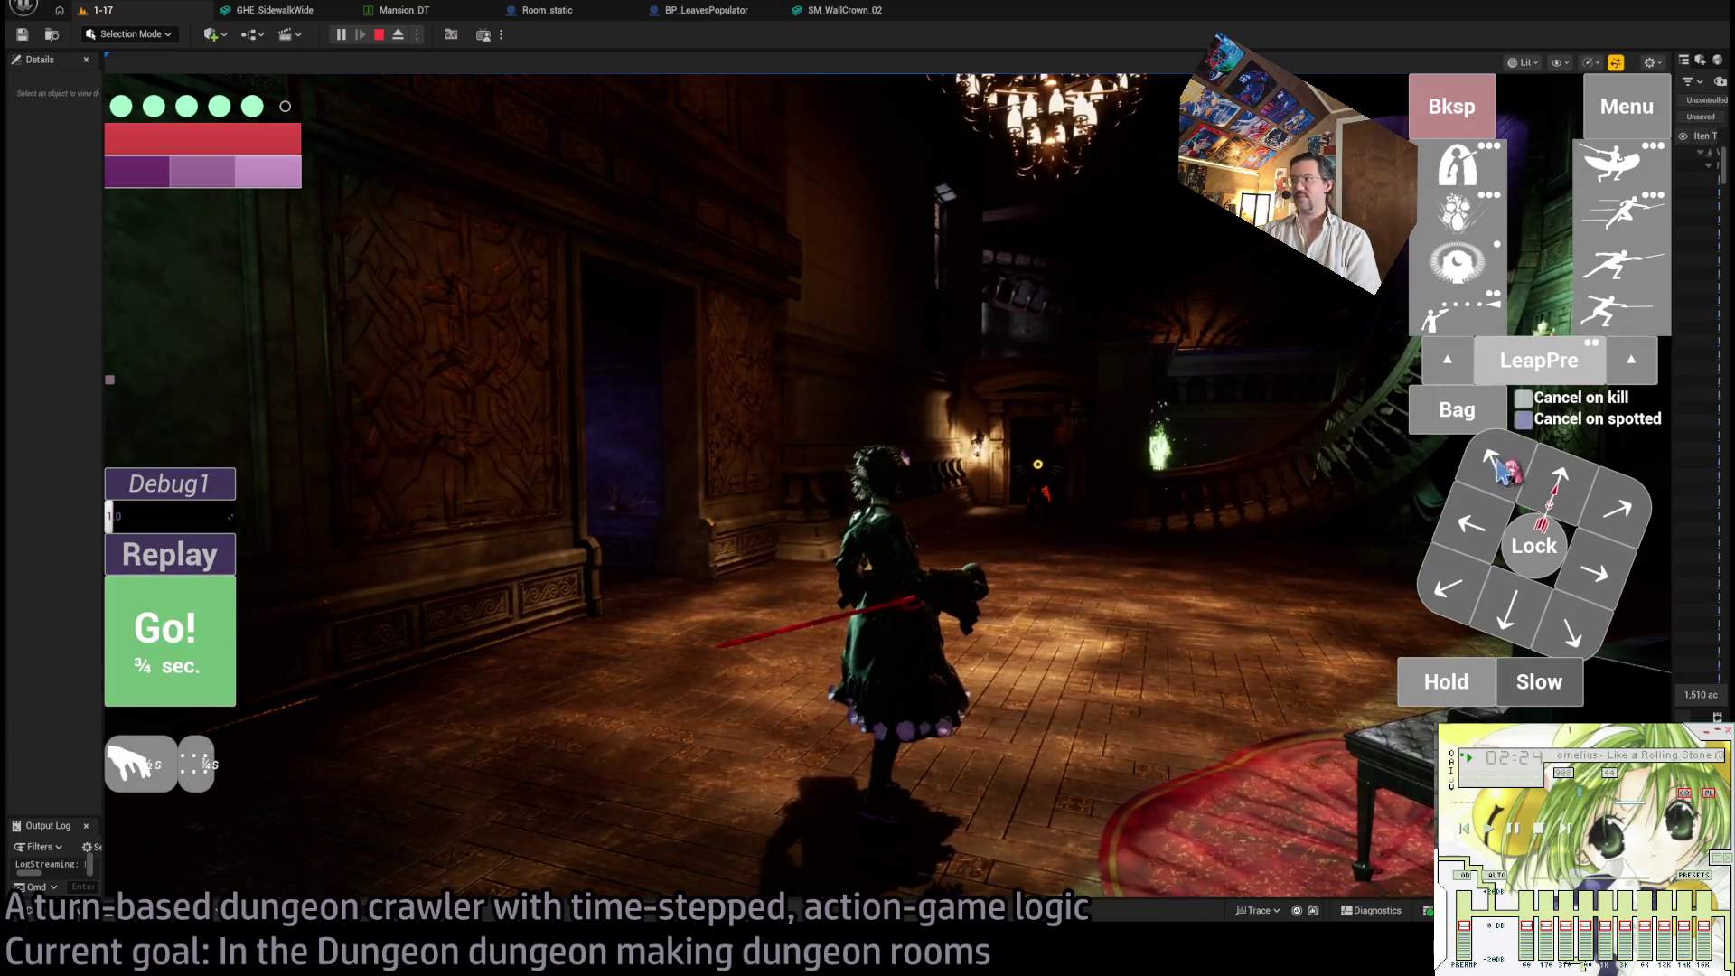
pyautogui.click(231, 632)
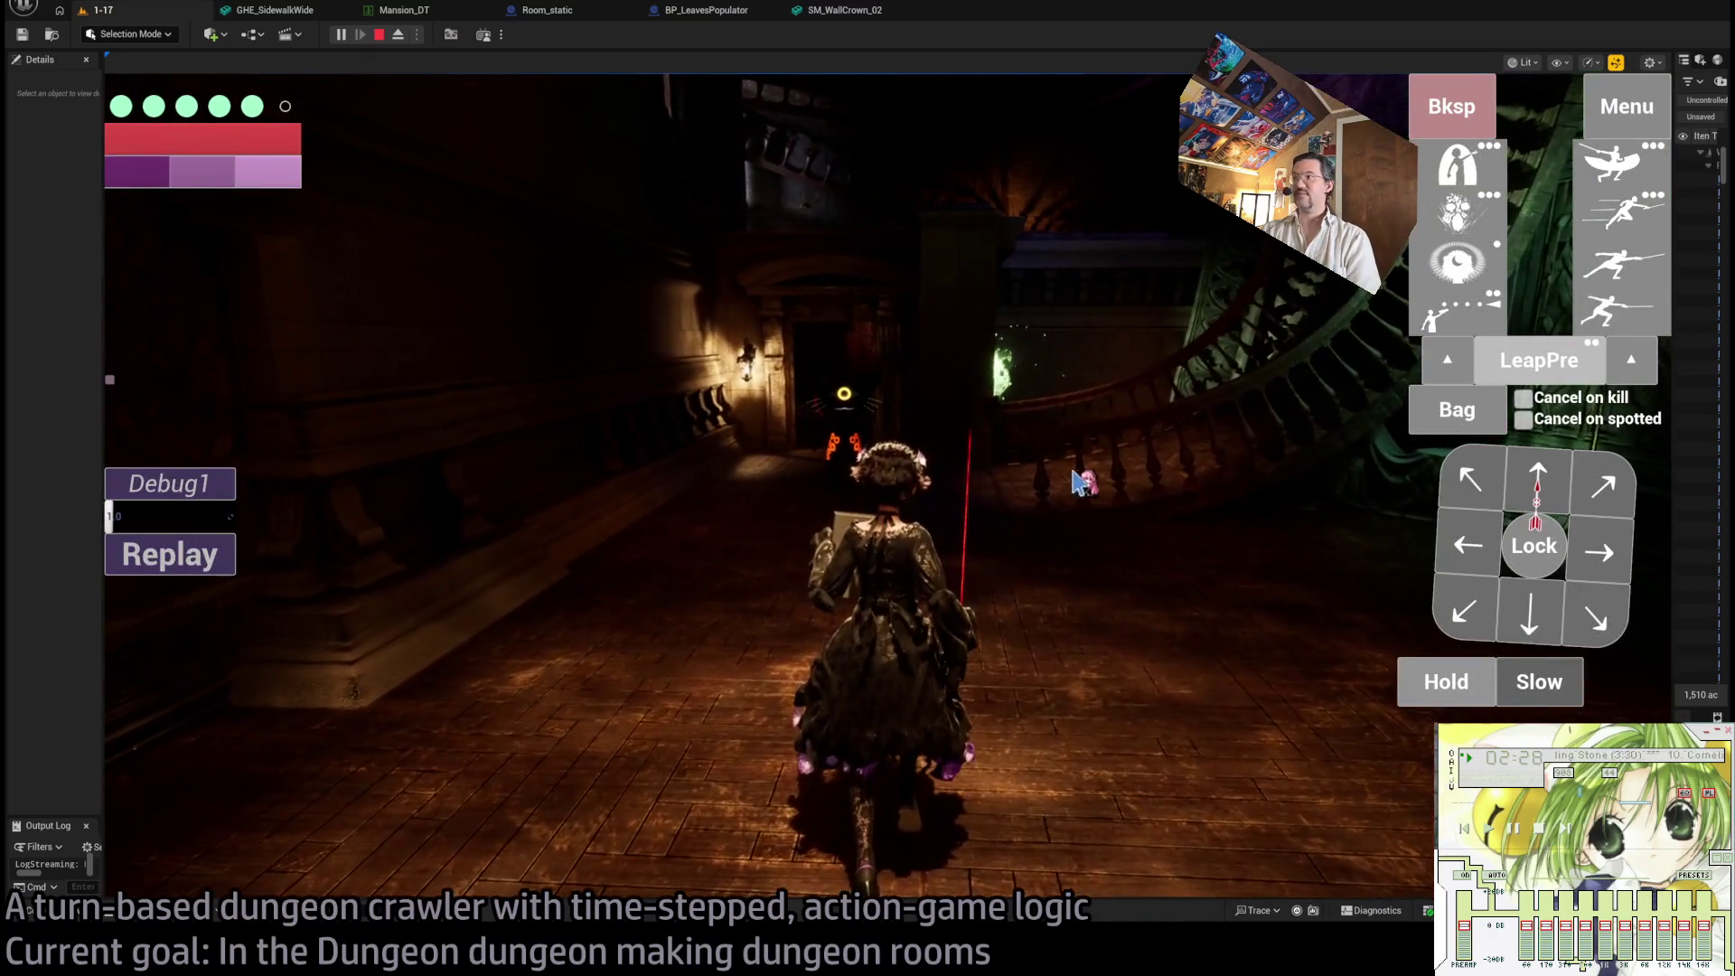
# - Leap toward the left hall wall and watch the leap replay
pyautogui.click(1471, 542)
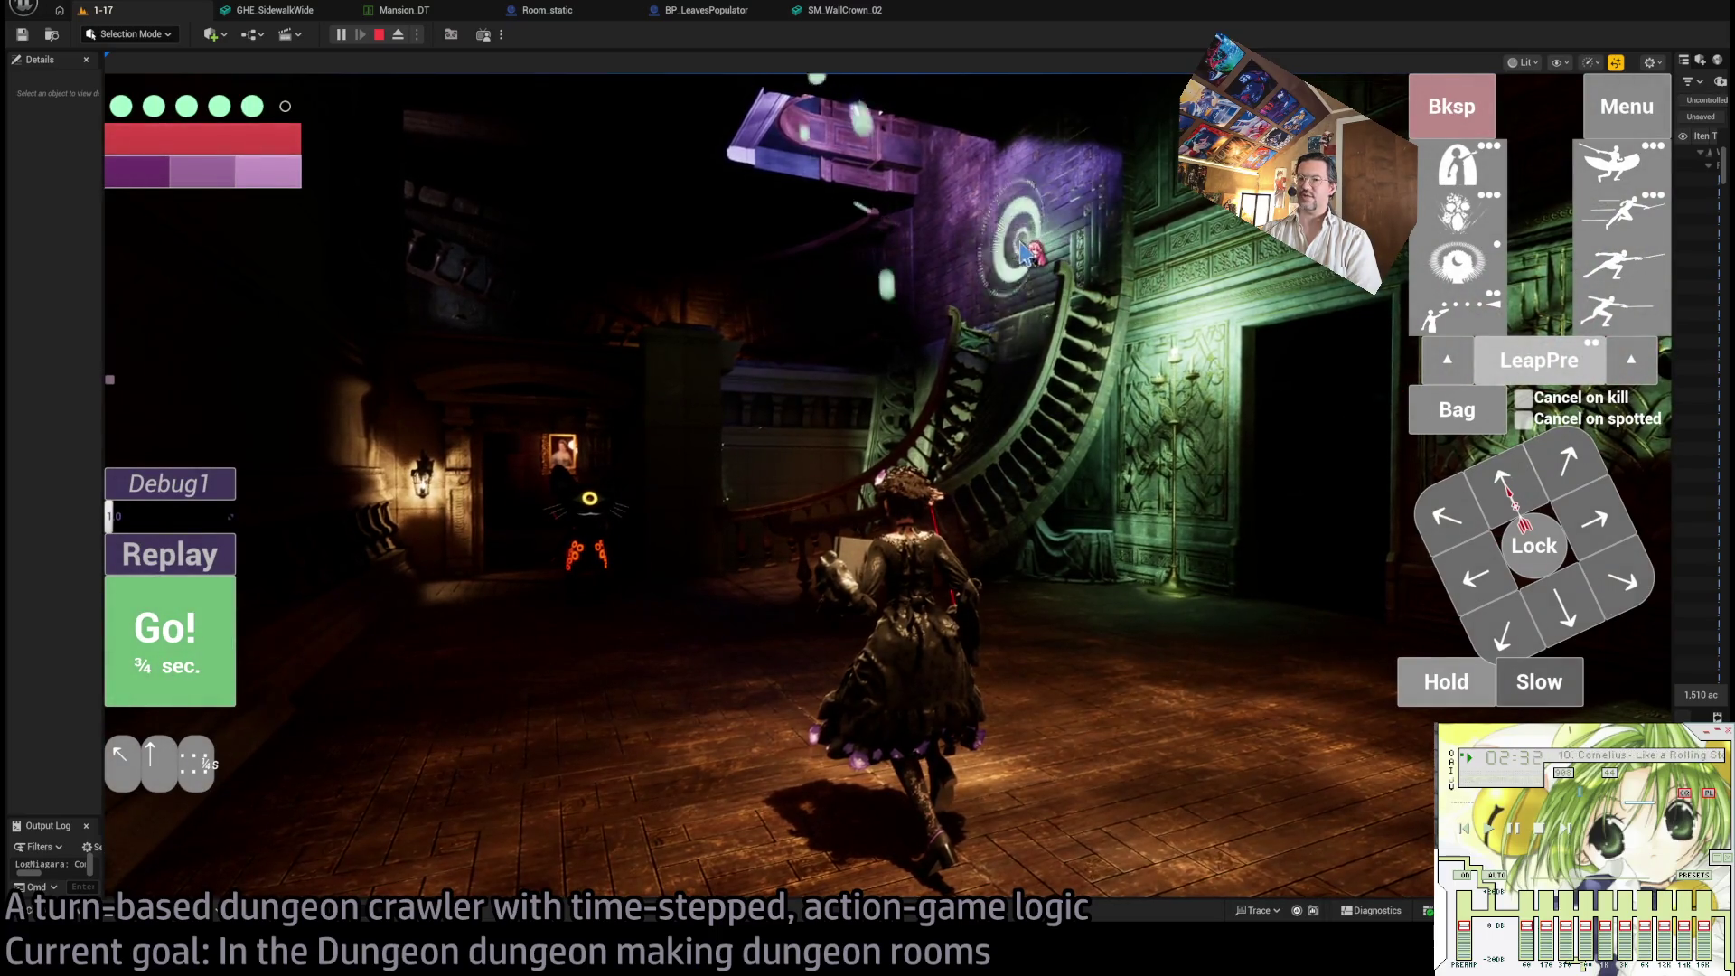
pyautogui.click(1025, 253)
pyautogui.click(949, 493)
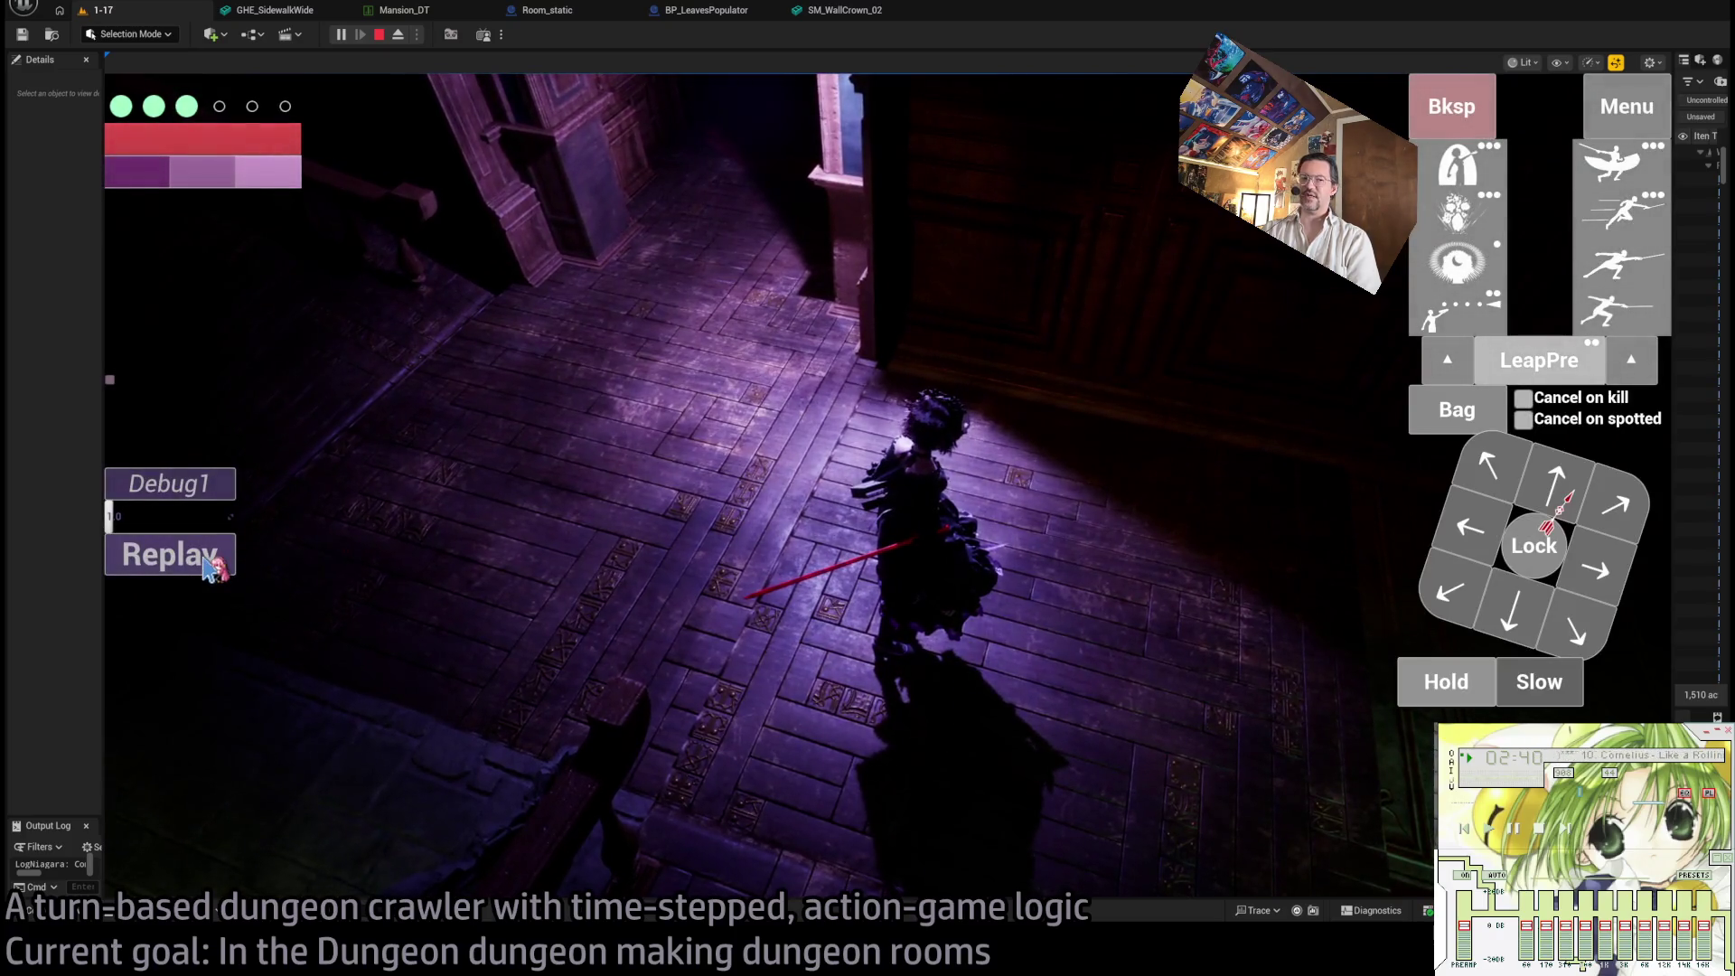
pyautogui.click(213, 570)
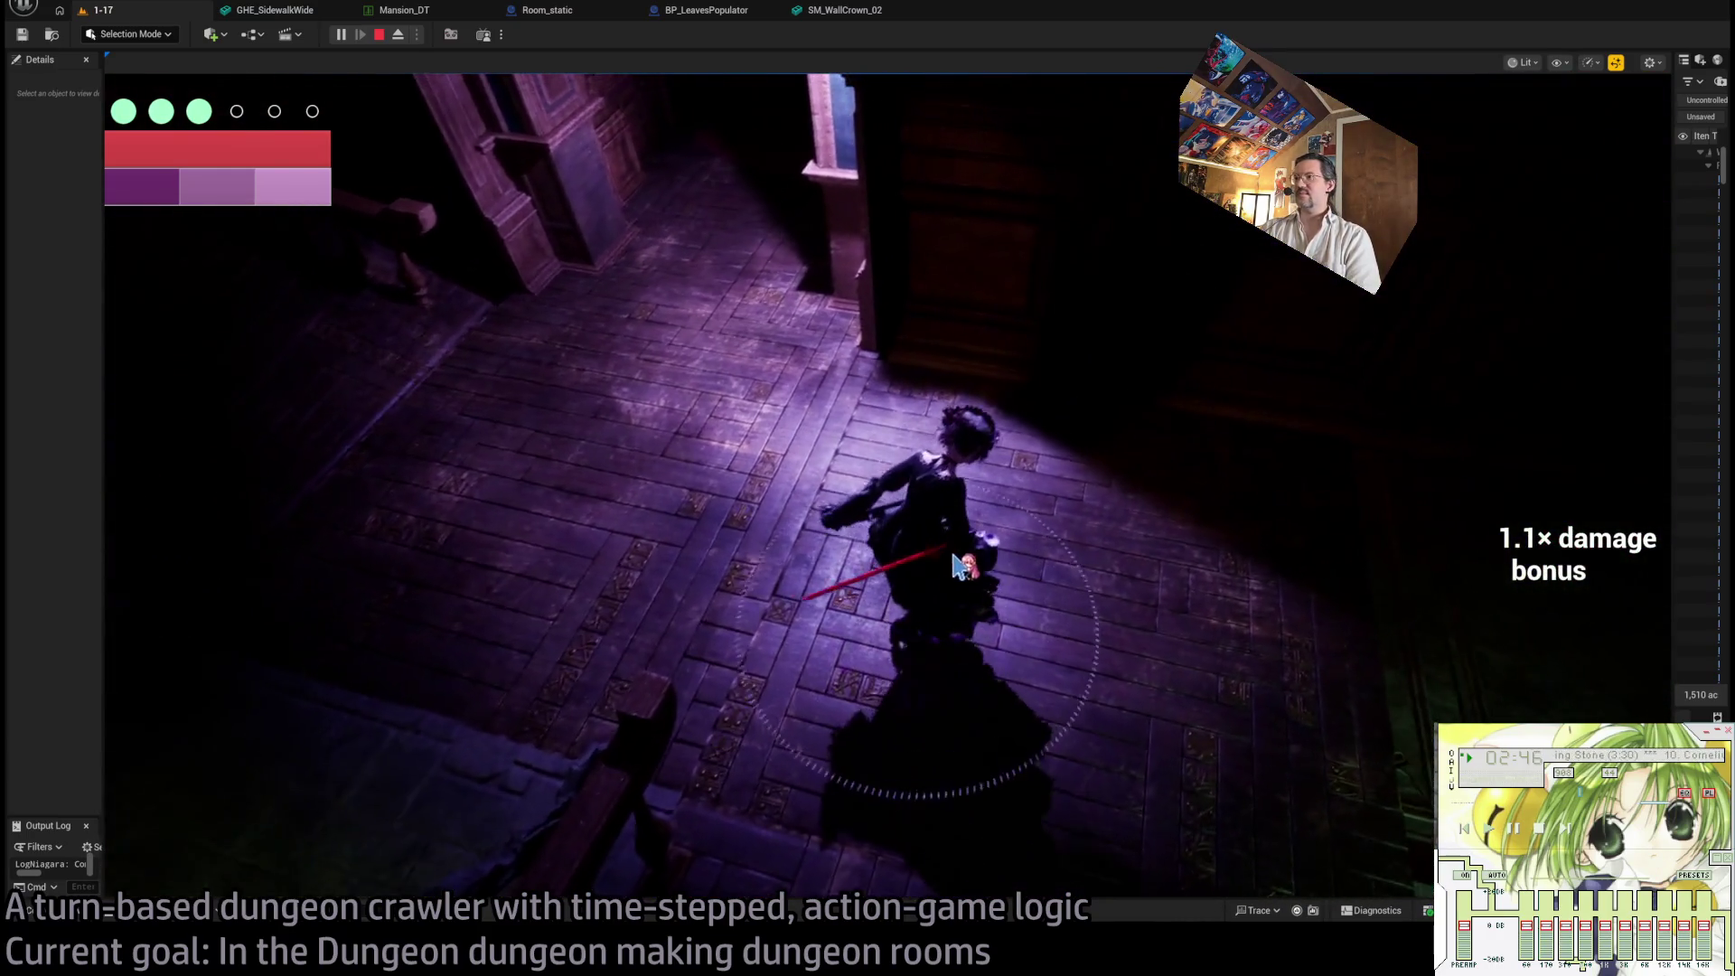
pyautogui.click(1147, 520)
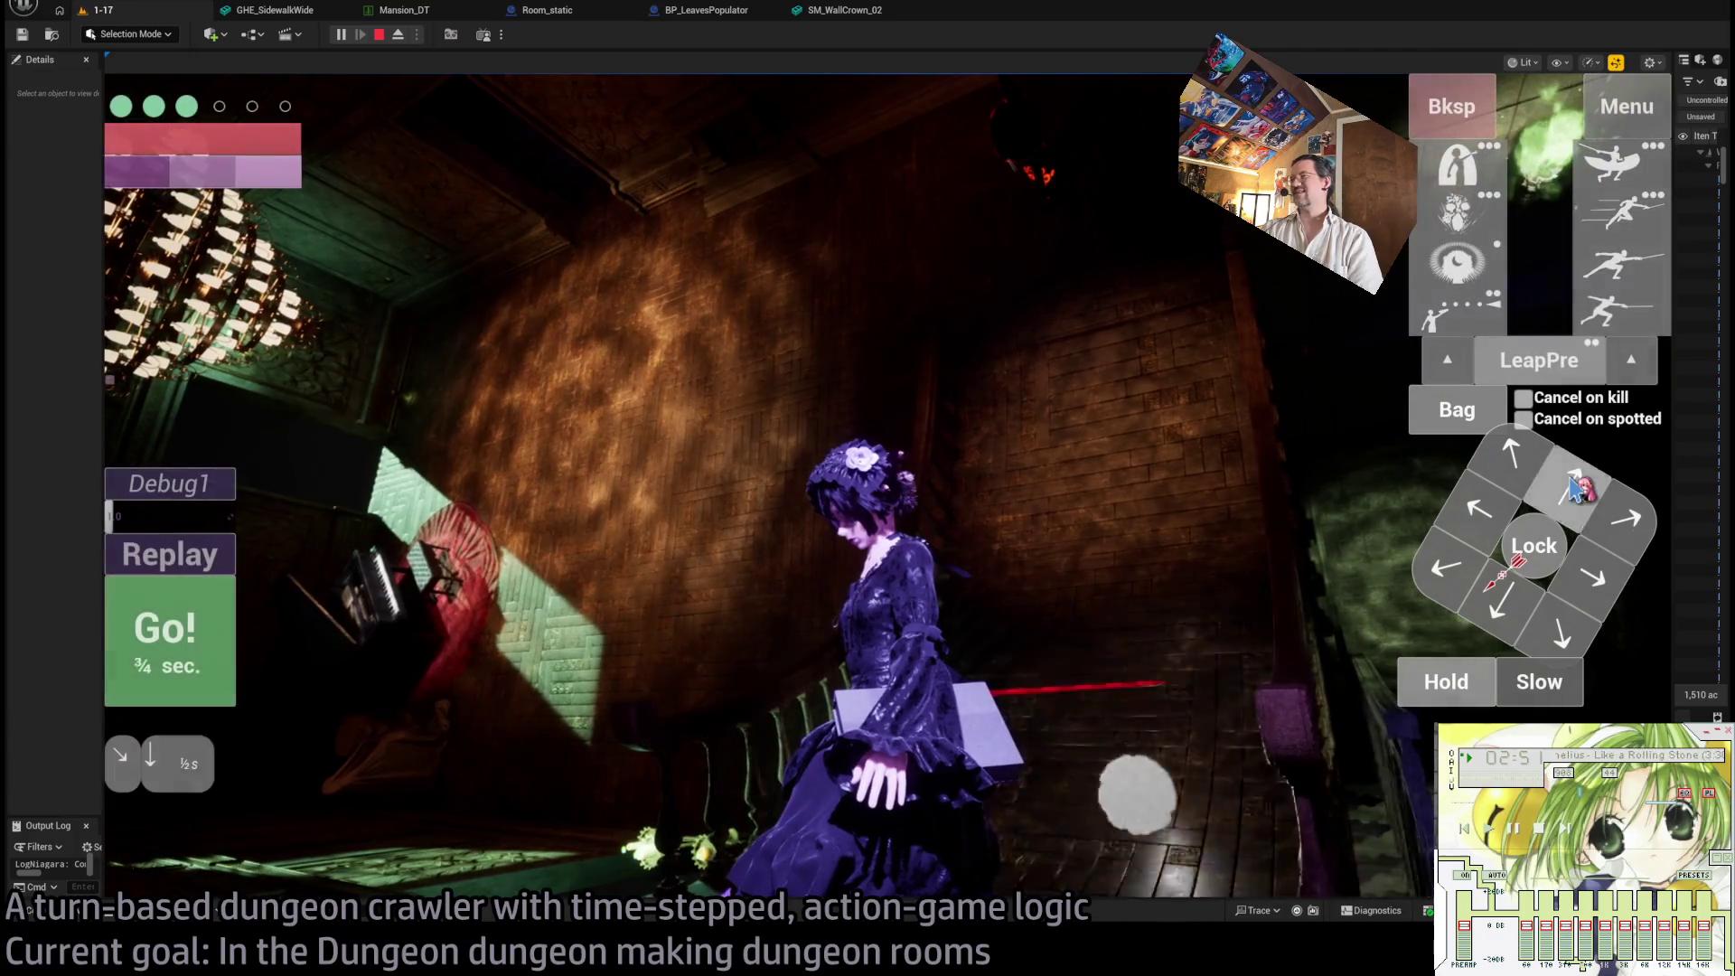
# - Run the character down the stairs and end the play session
pyautogui.click(1525, 479)
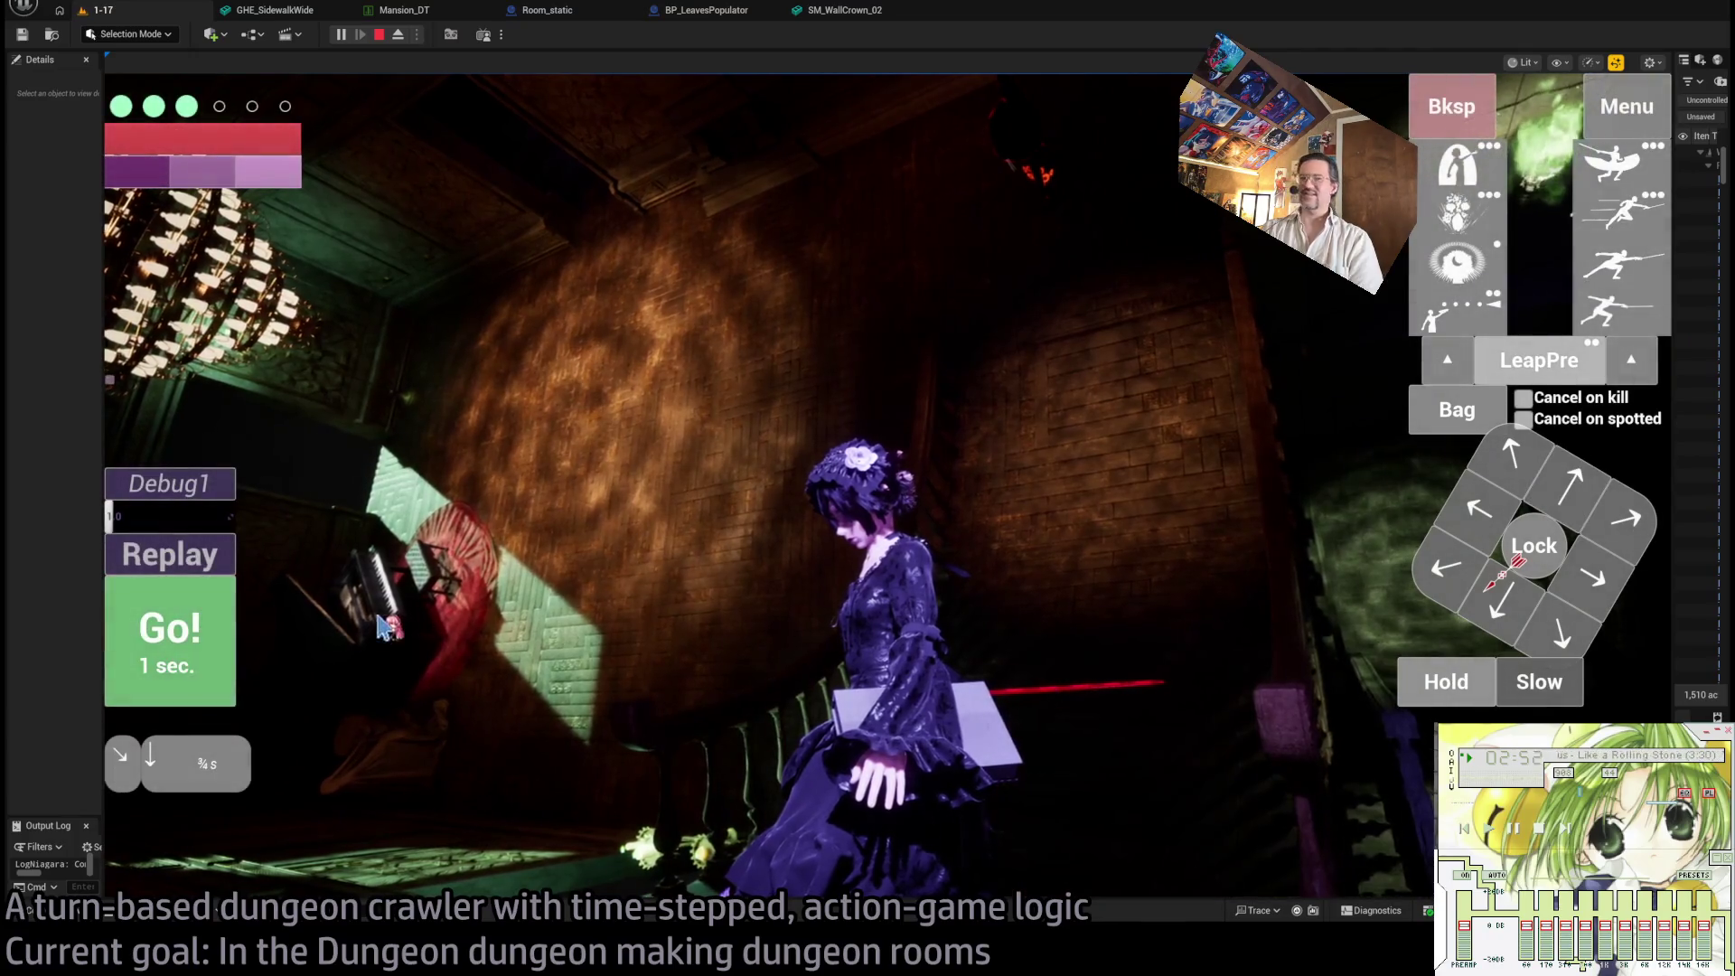
pyautogui.click(182, 673)
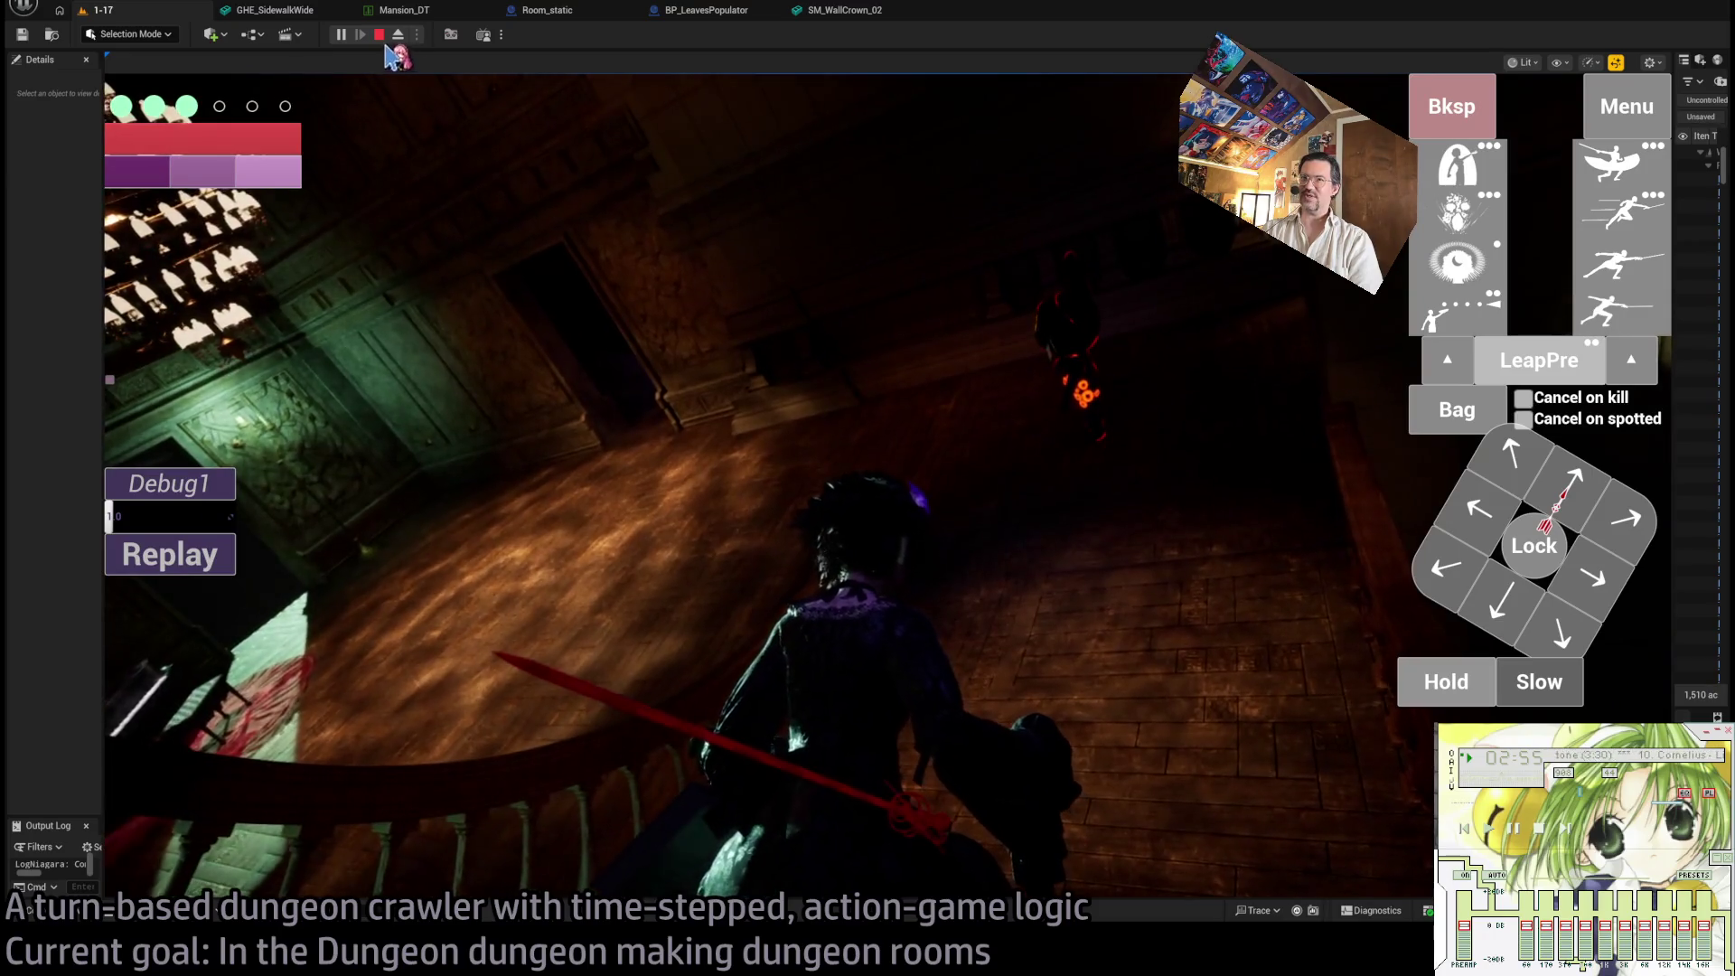
pyautogui.press('Escape')
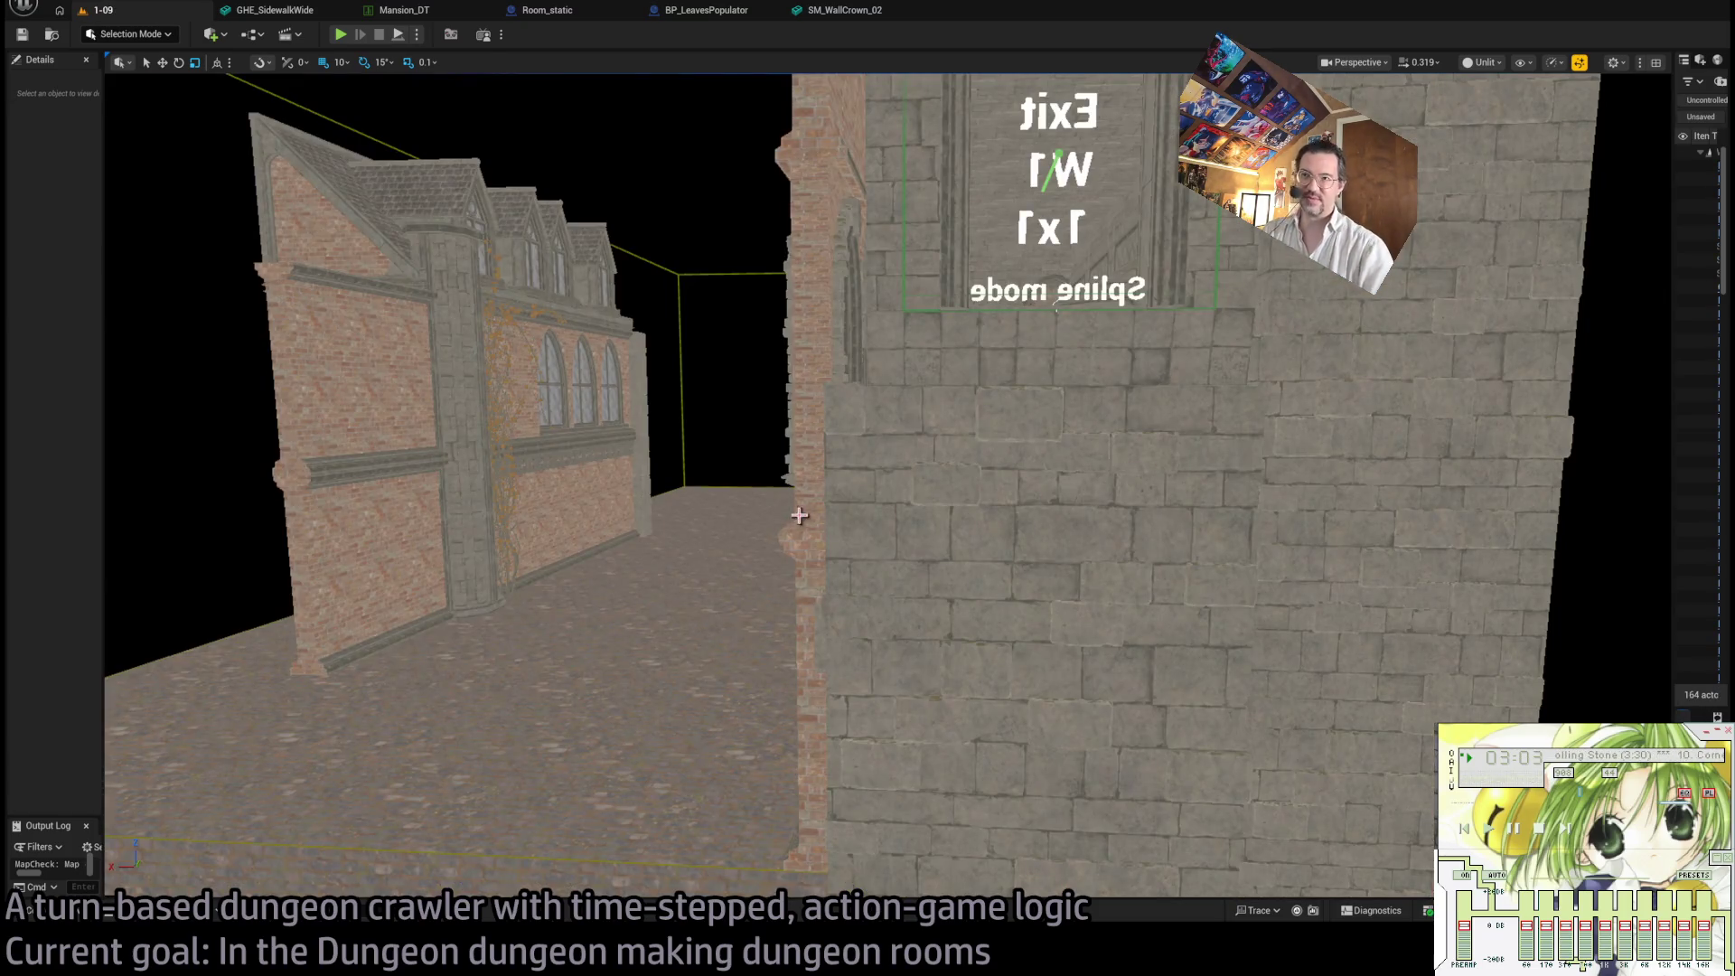
# - Fly the viewport to the brick facade in level 1-09 and select the SM_FacadePiece
pyautogui.moveTo(798, 515)
pyautogui.mouseDown()
pyautogui.moveTo(686, 515)
pyautogui.moveTo(604, 457)
pyautogui.mouseUp()
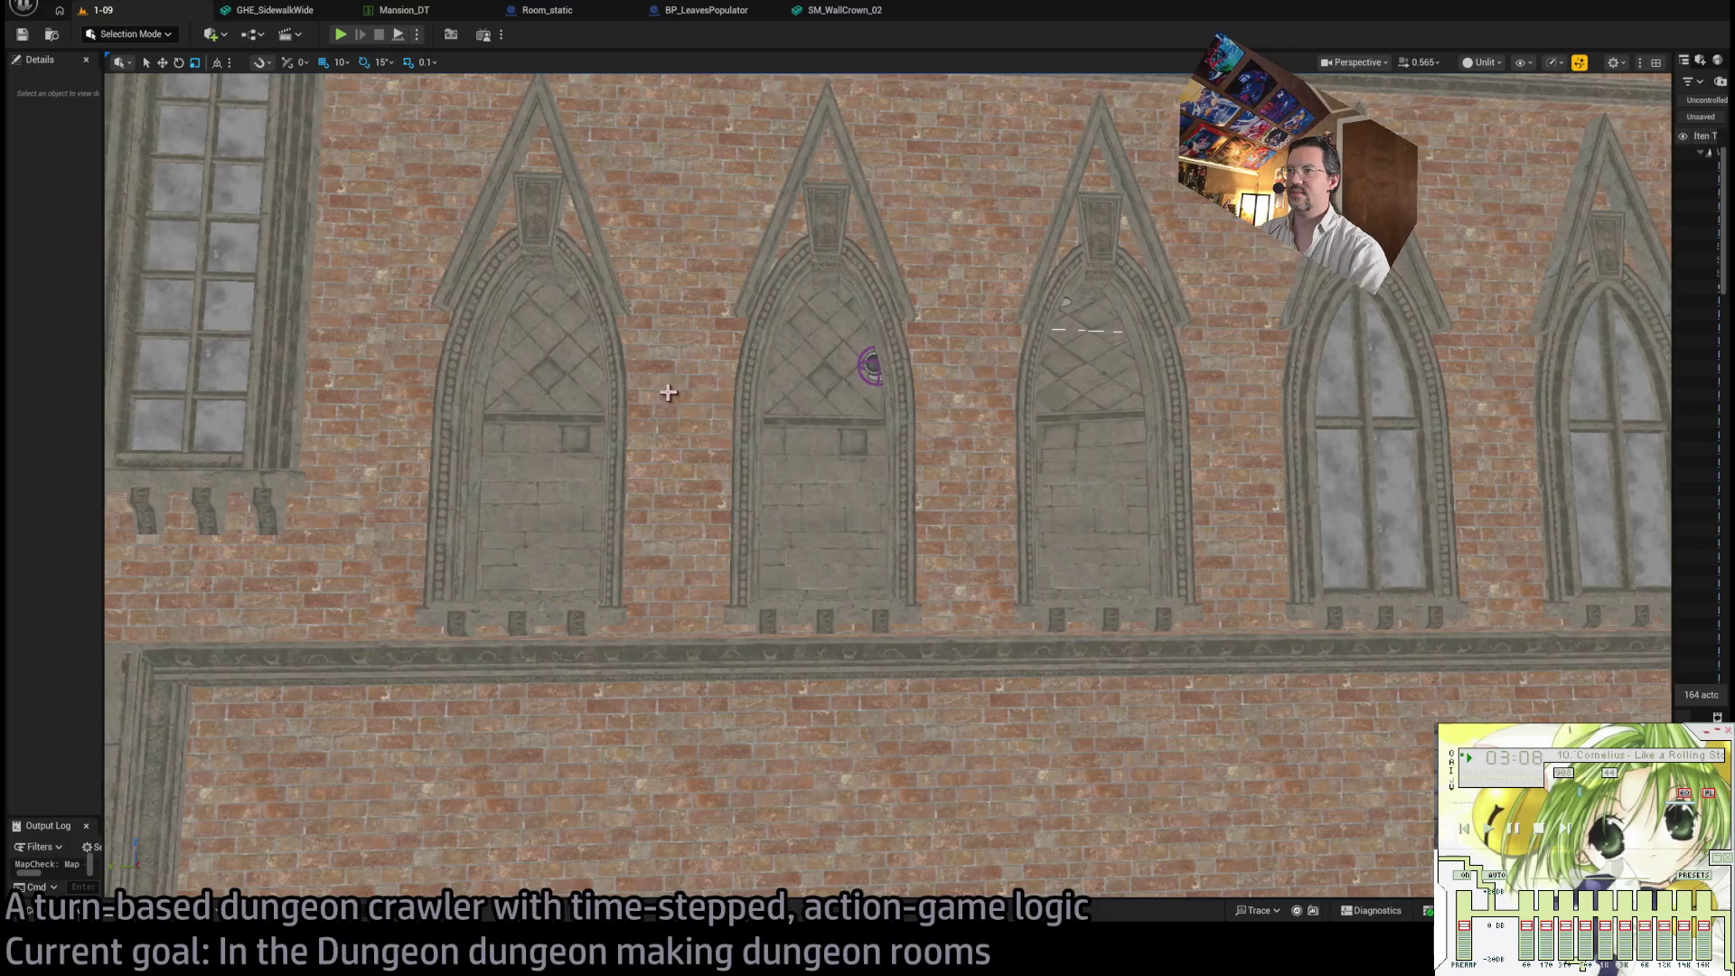
pyautogui.moveTo(666, 387); pyautogui.dragTo(666, 344)
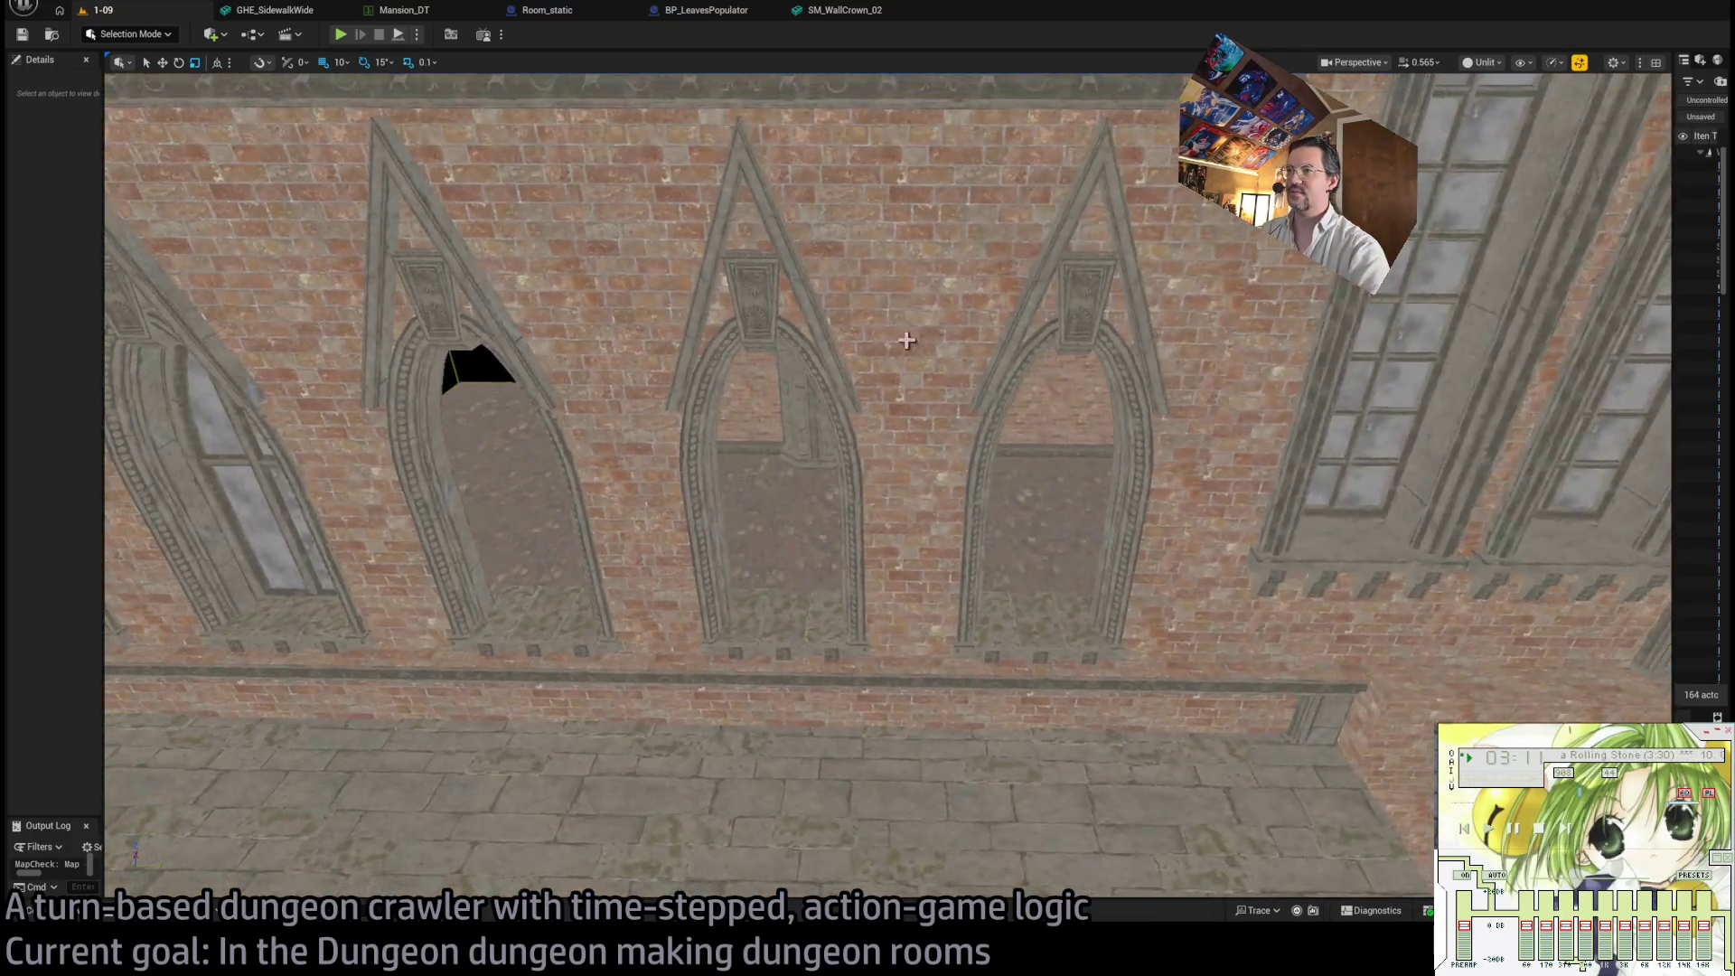
pyautogui.click(907, 340)
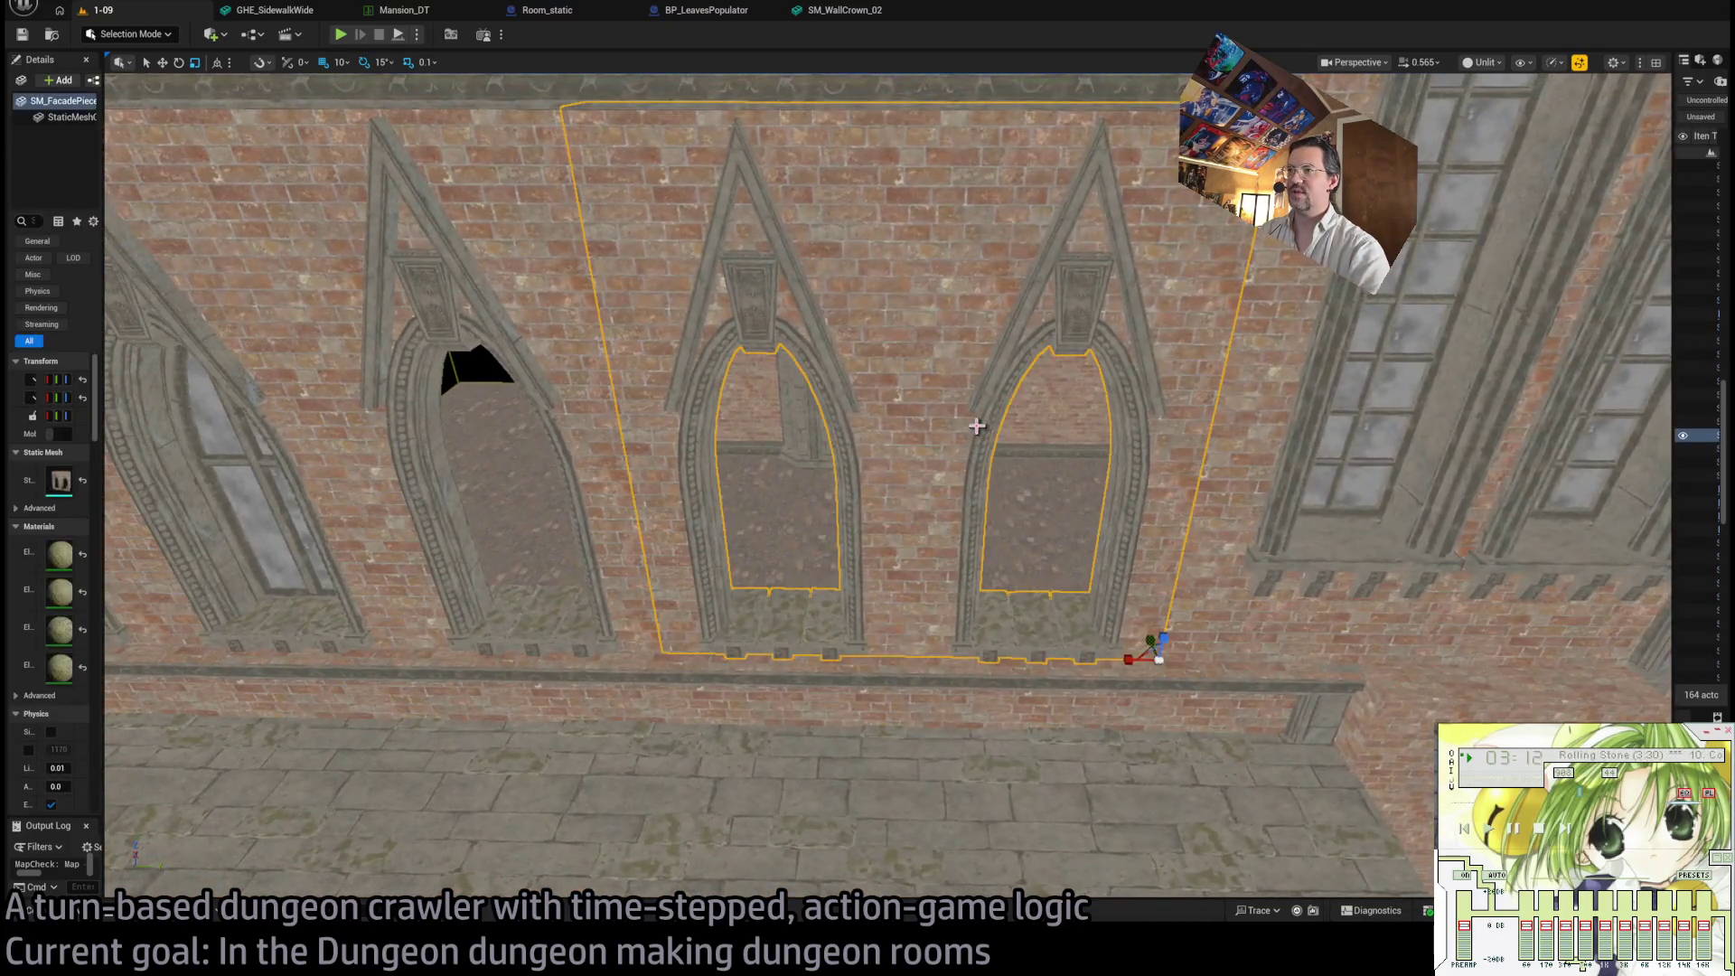
# - Delete the brick facade piece, then undo to restore it
pyautogui.moveTo(906, 340); pyautogui.dragTo(958, 353)
pyautogui.press('Delete')
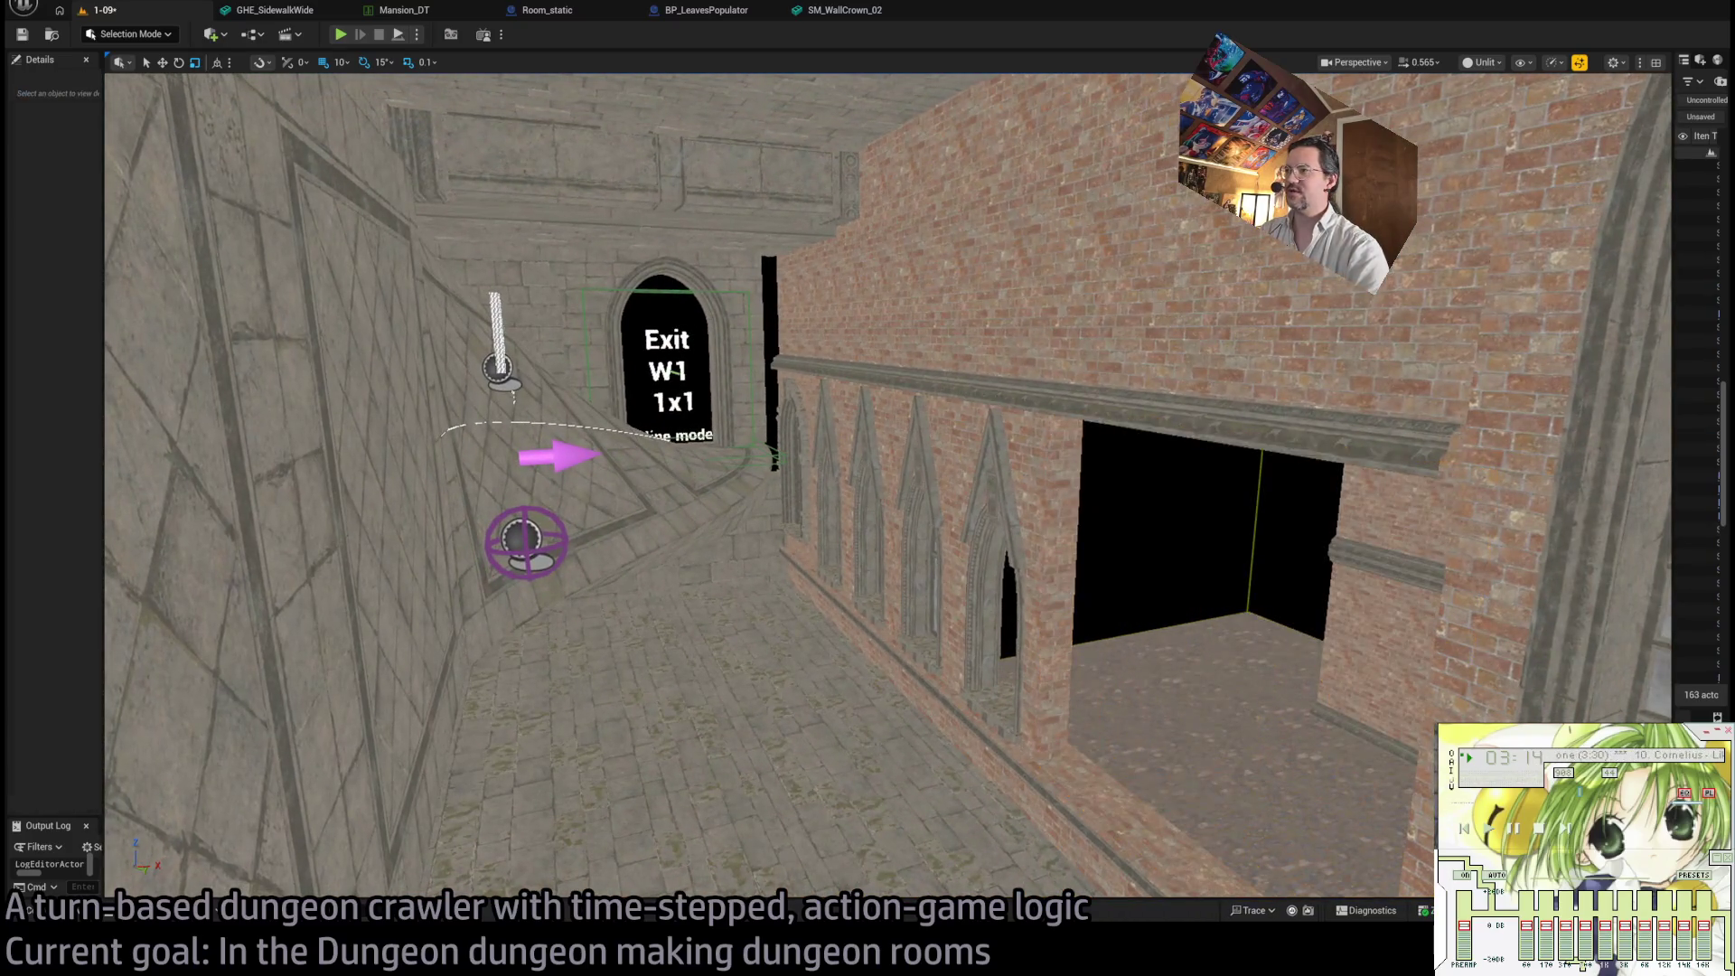
pyautogui.hotkey('ctrl', 'z')
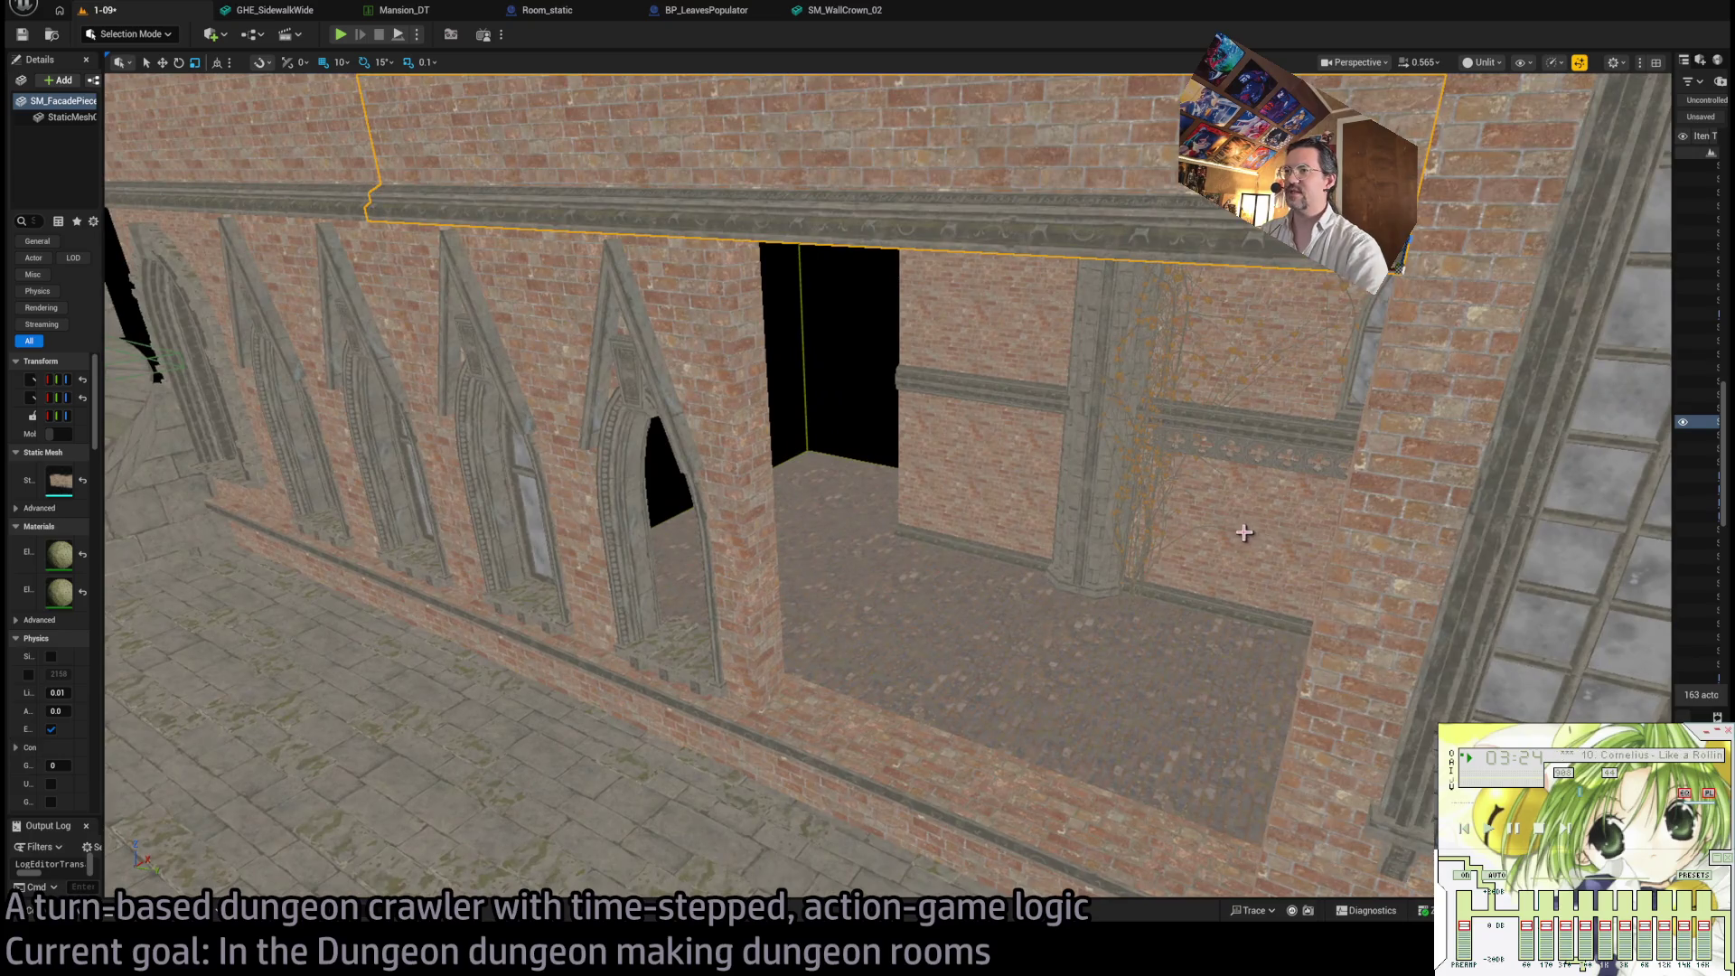
# - Select another wall piece and frame the Exit W1 1x1 doorway marker in the stone room
pyautogui.click(1174, 533)
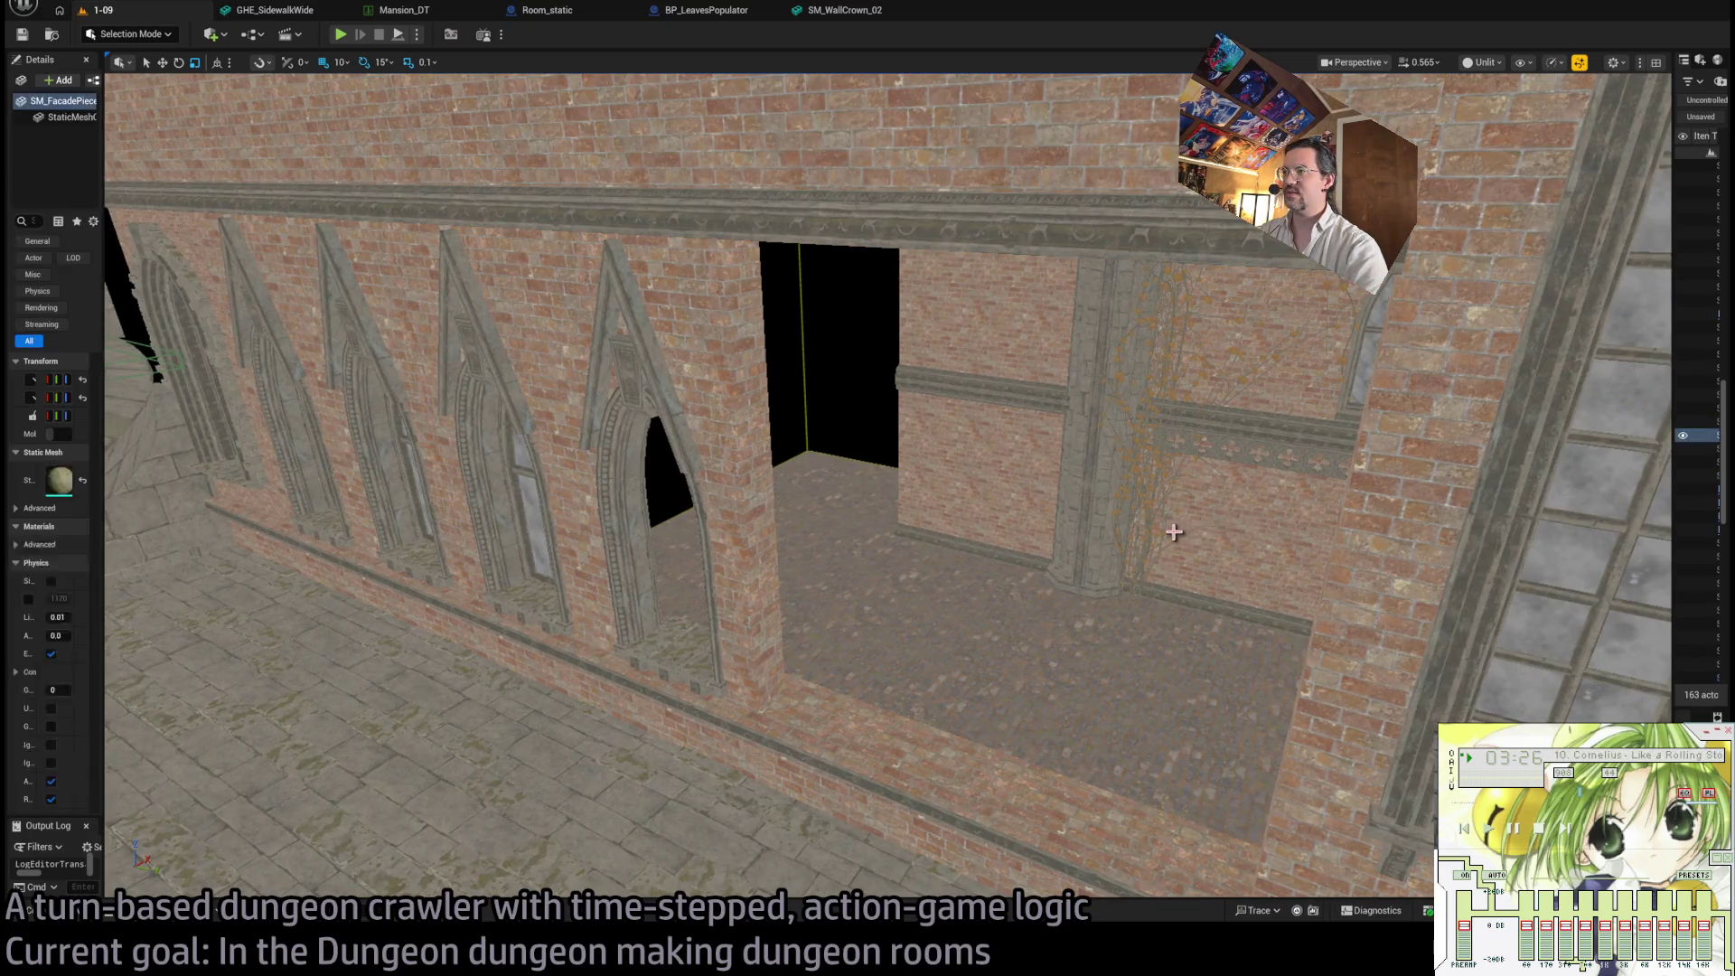
pyautogui.press('1')
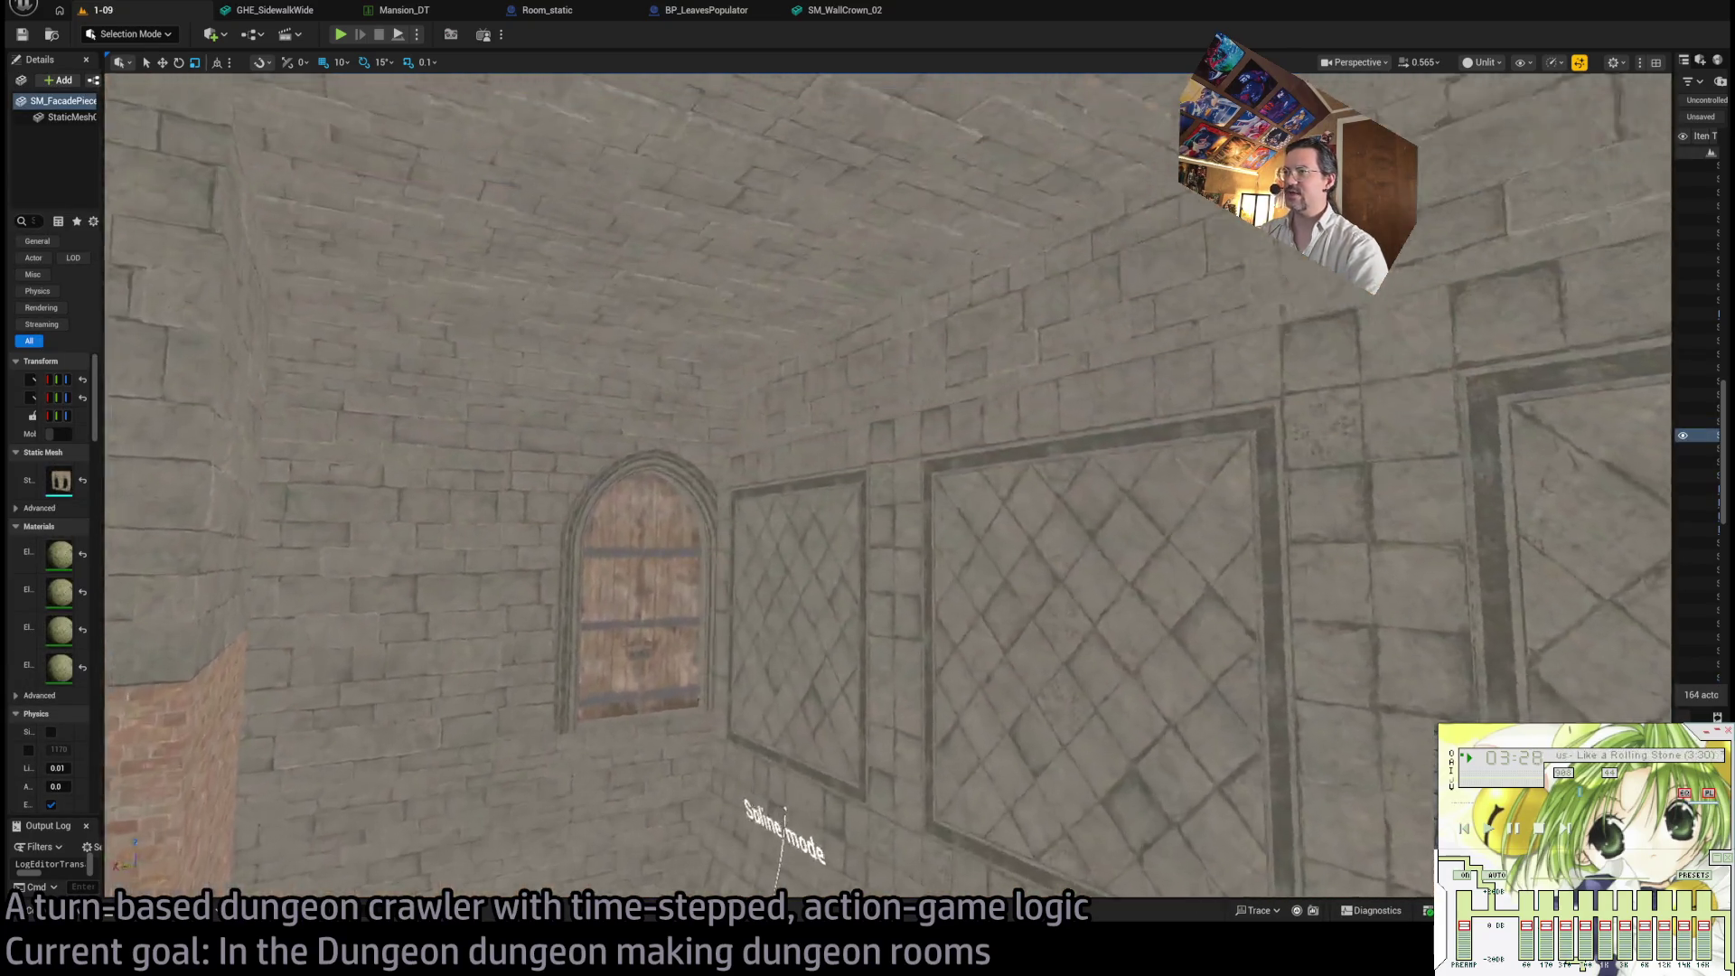
pyautogui.press('2')
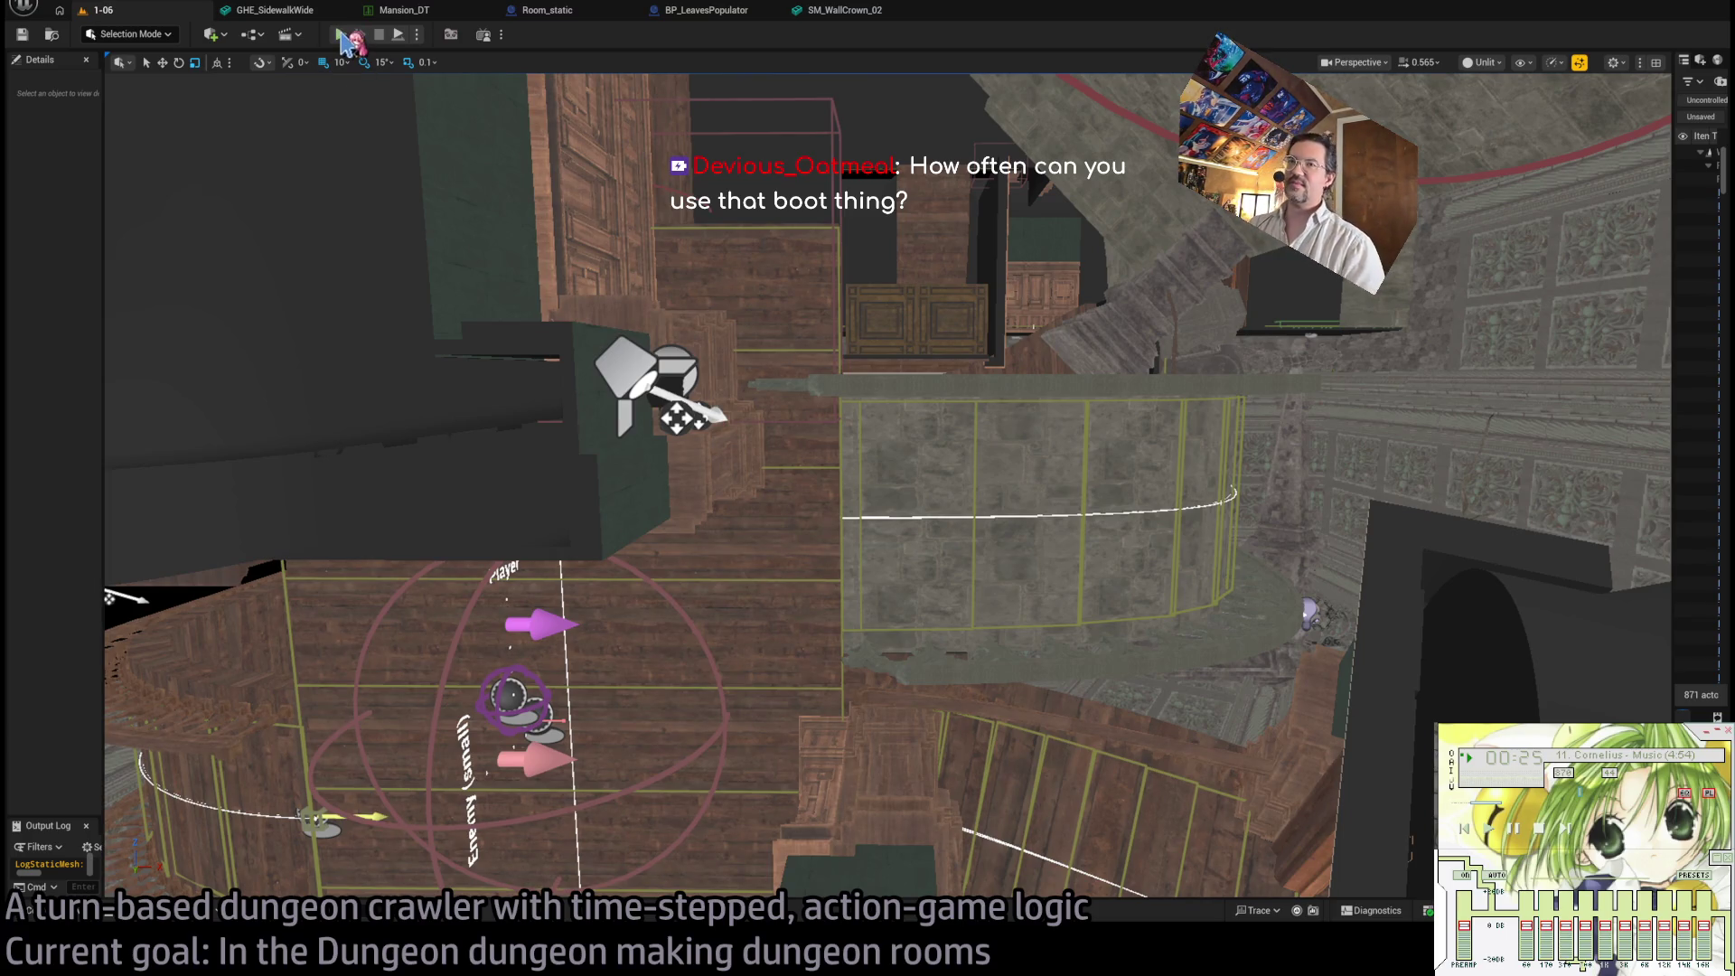
# - Start a Play-in-Editor test of level 1-06 and aim a LeapPre target in the room
pyautogui.hotkey('alt', 'p')
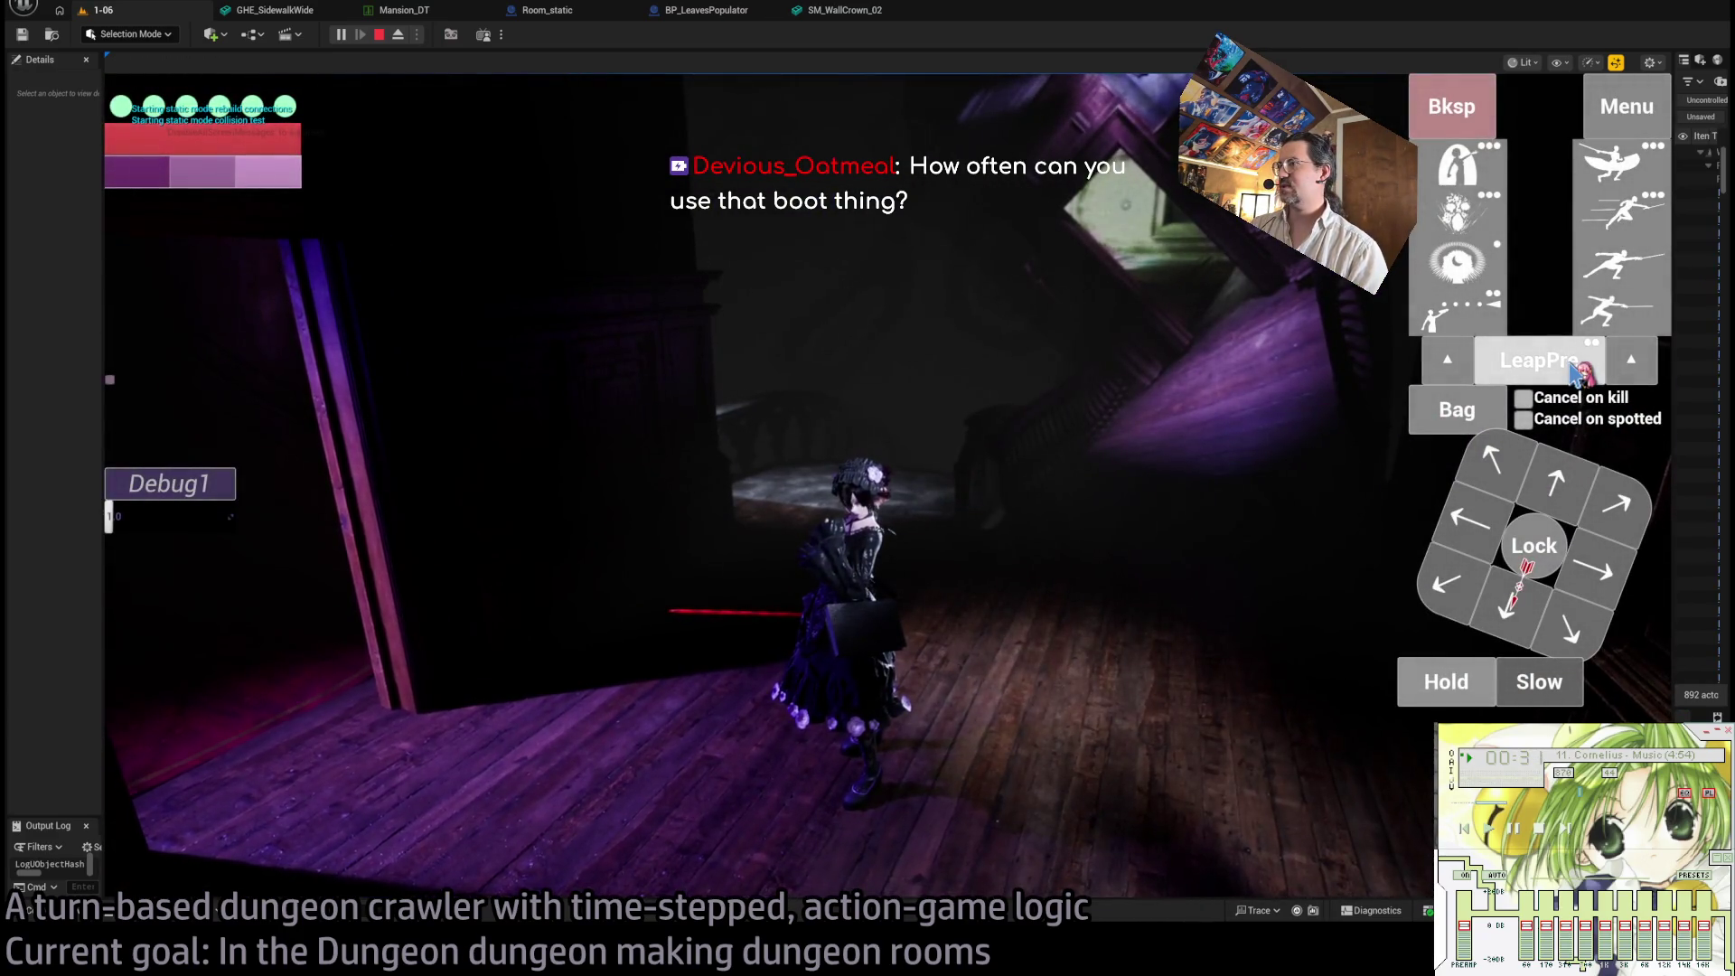
pyautogui.click(1539, 359)
pyautogui.click(890, 500)
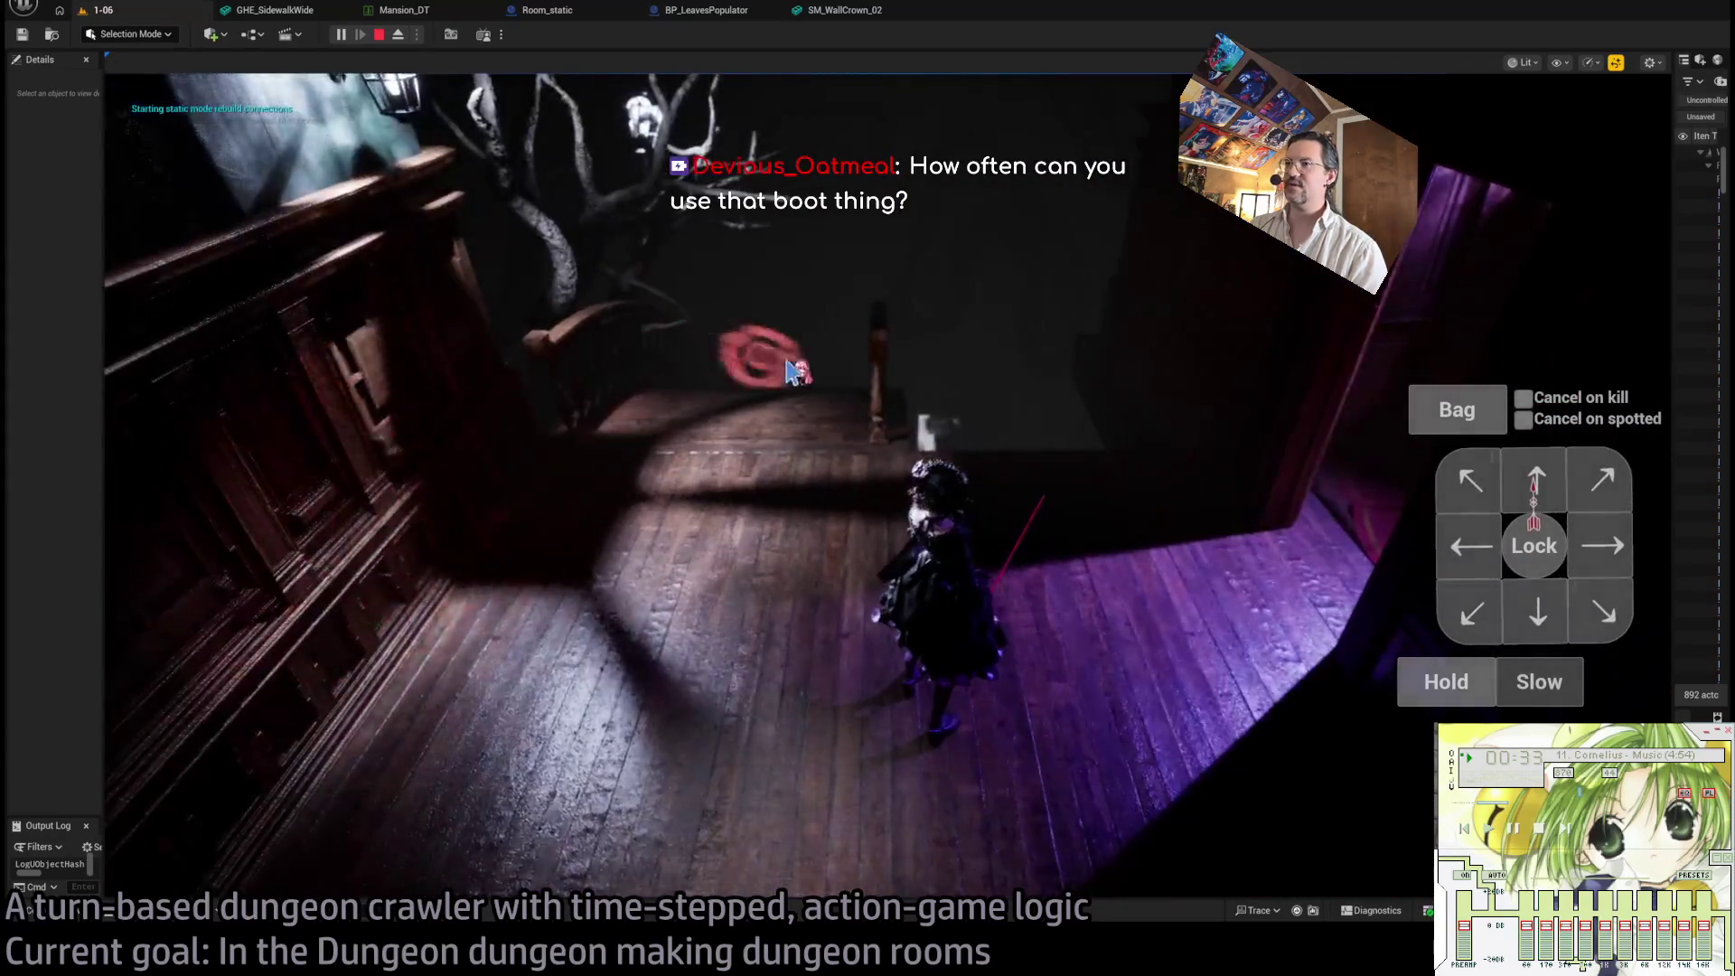
pyautogui.click(723, 479)
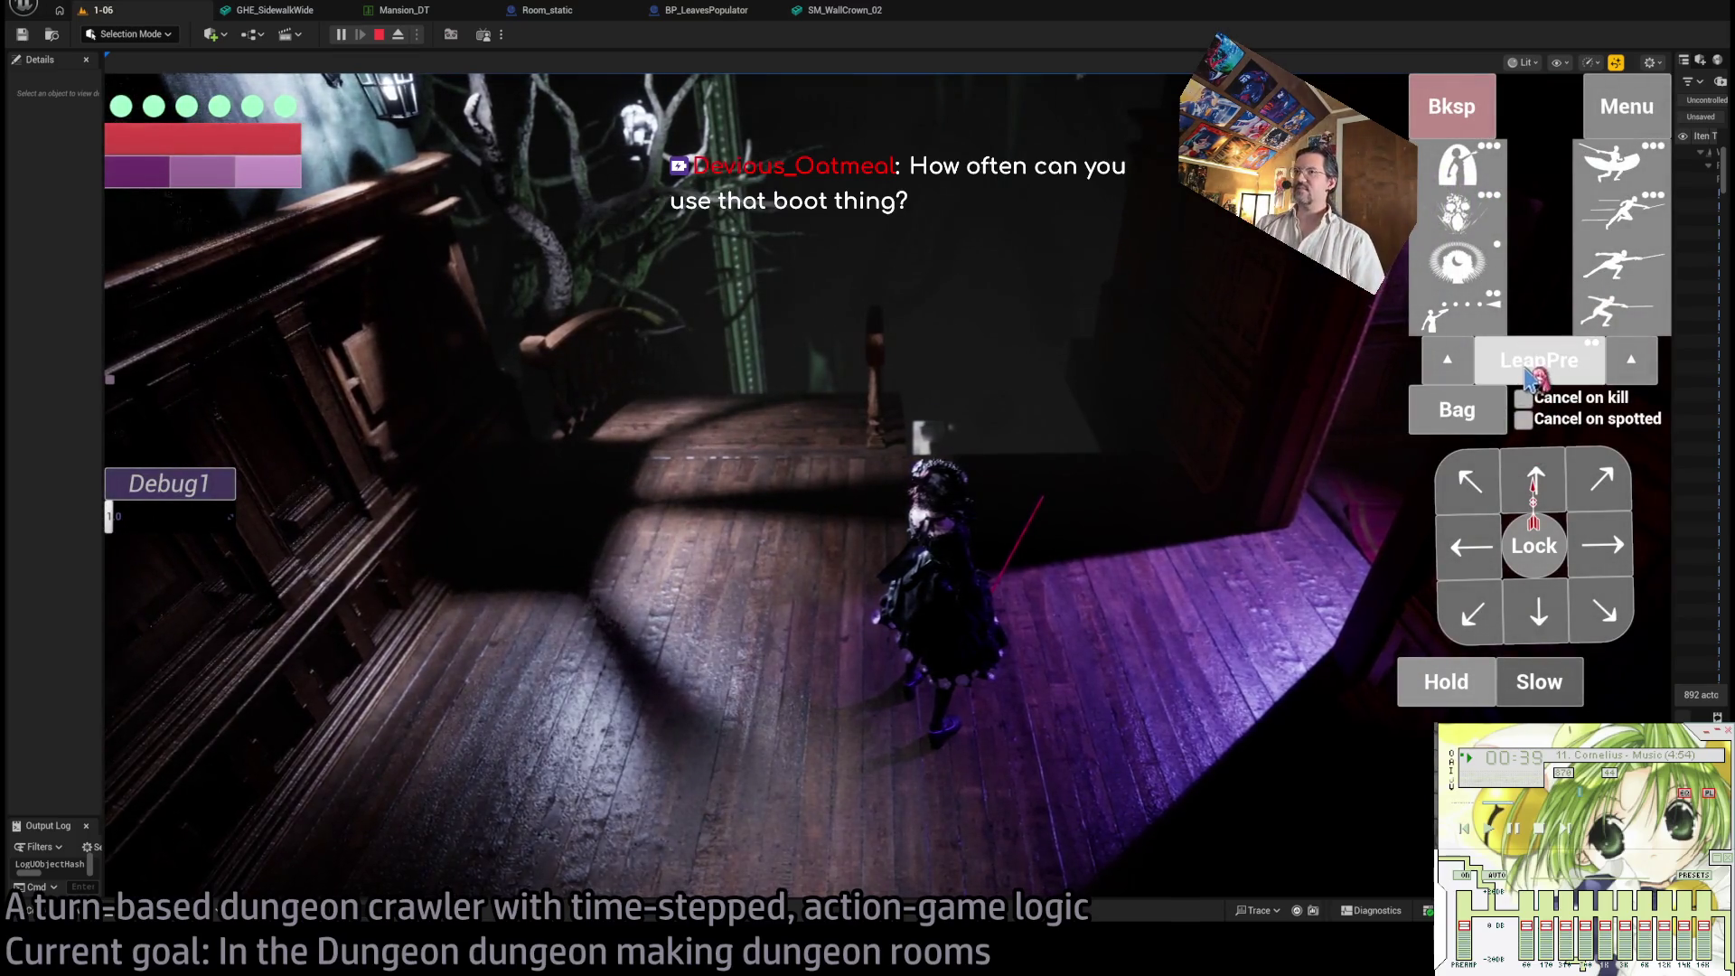
# - Queue one up-left and three rightward moves, then run the turn with Go!
pyautogui.click(1471, 485)
pyautogui.click(1534, 481)
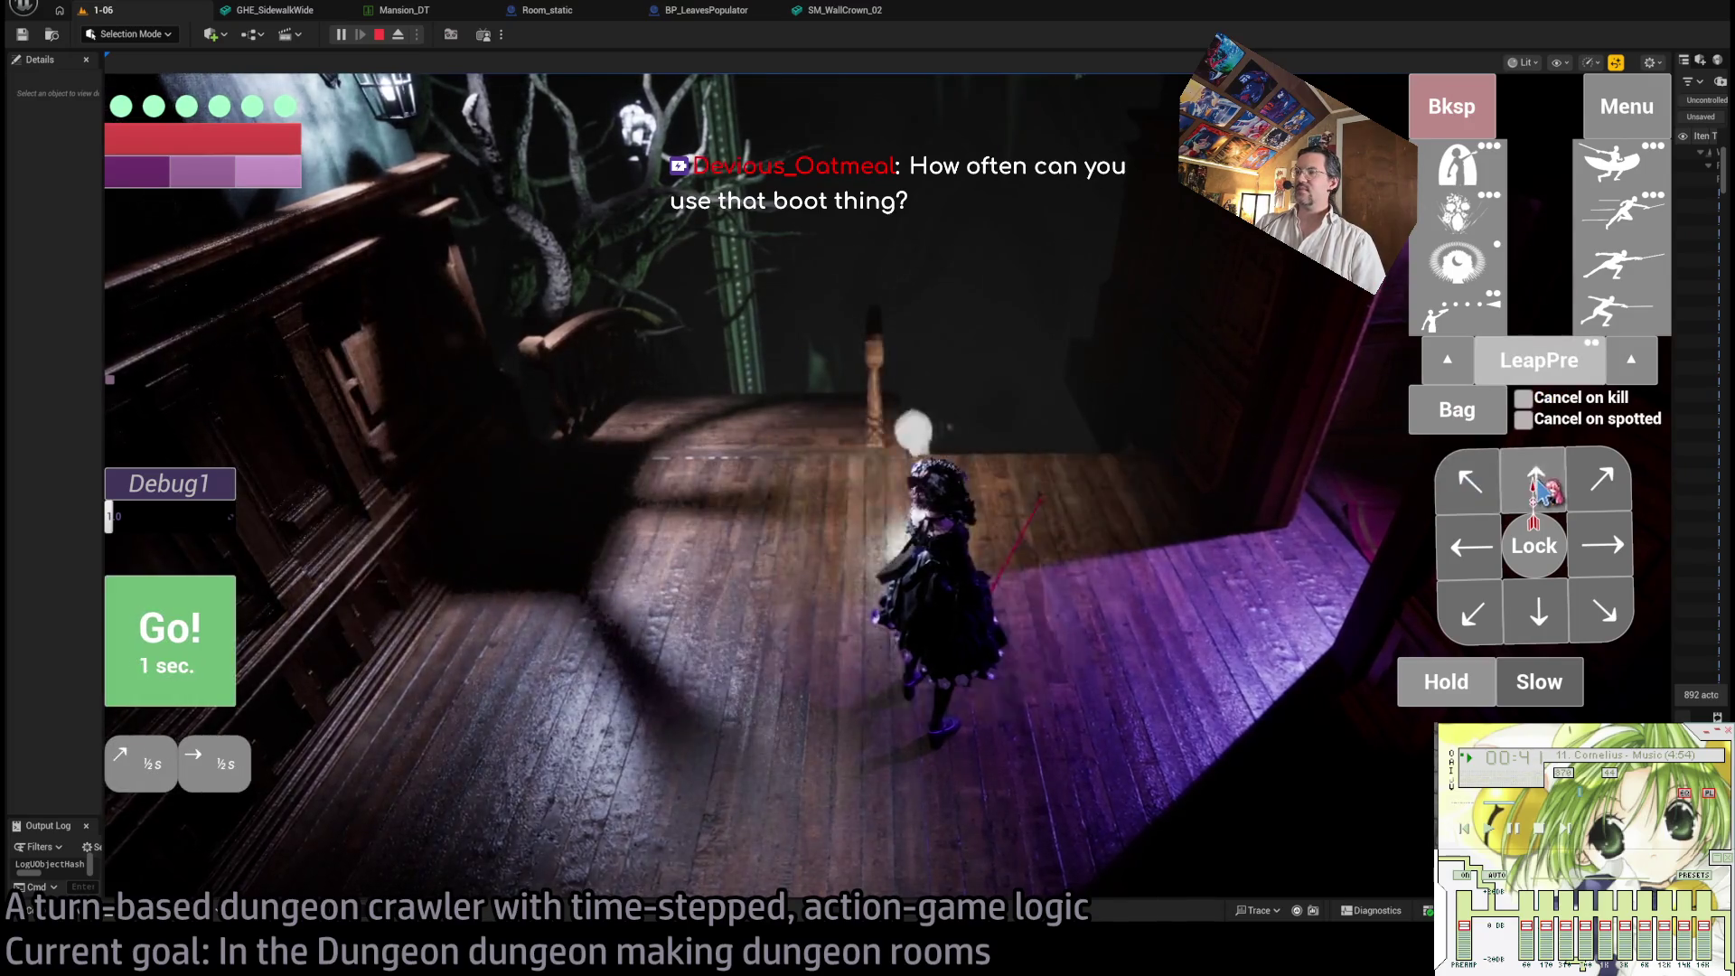
pyautogui.click(1535, 481)
pyautogui.click(1534, 481)
pyautogui.click(213, 635)
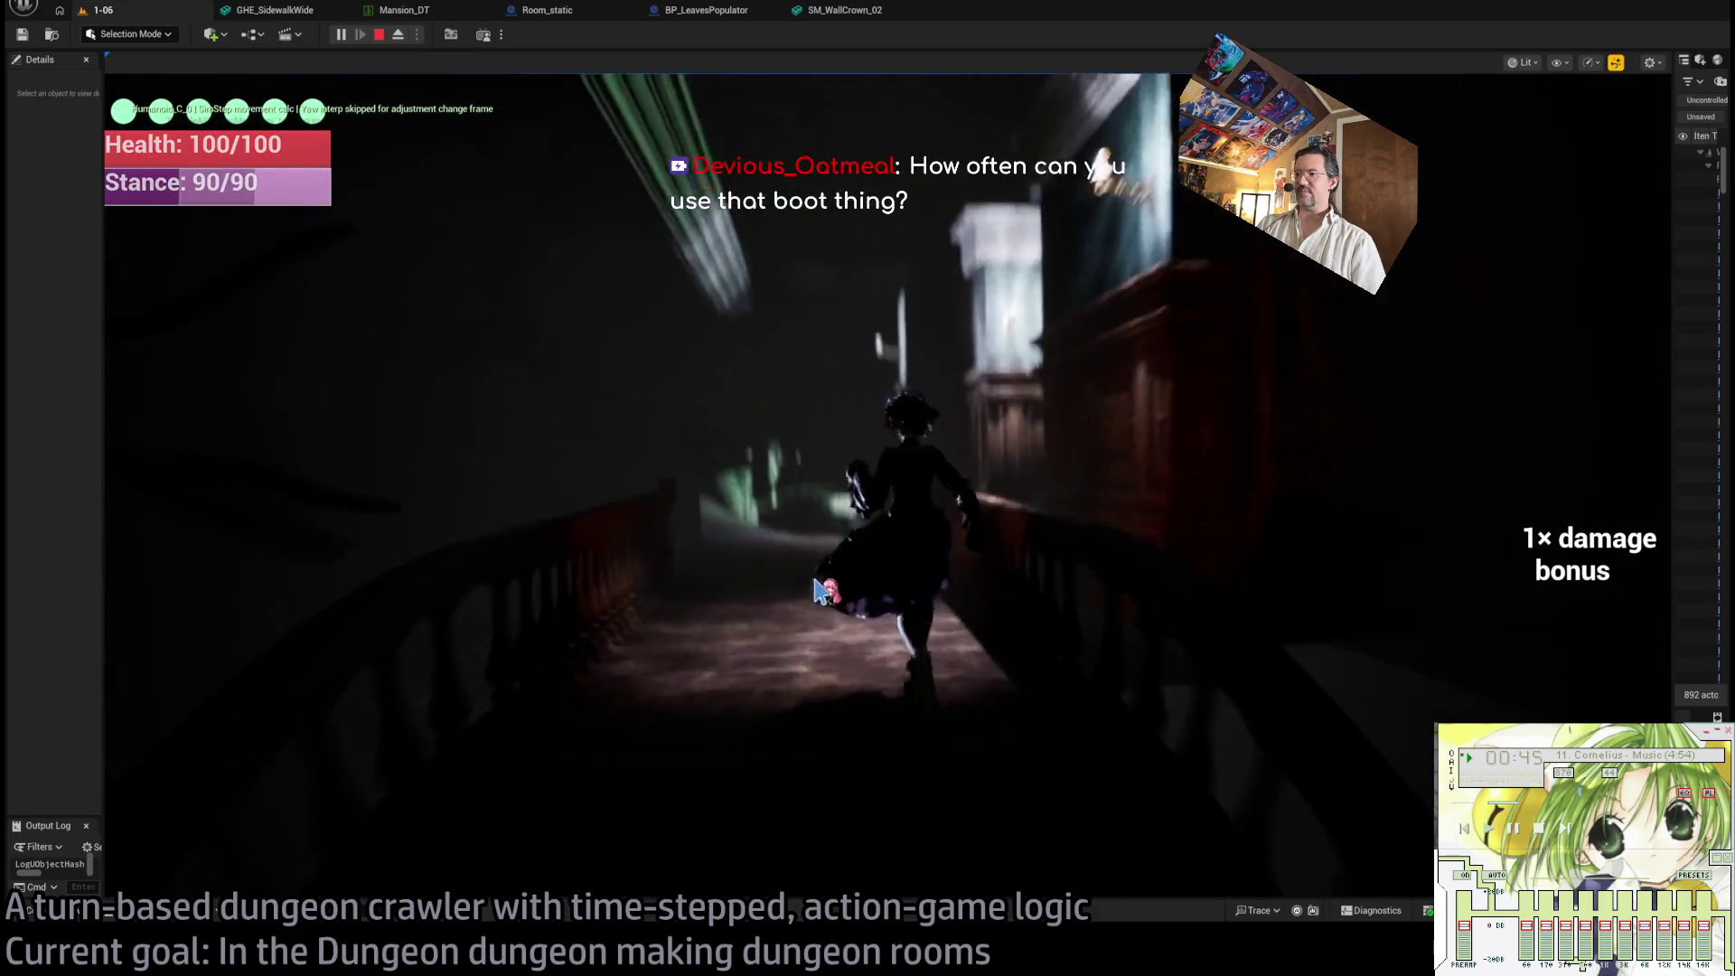
# - Move the character along the walkway over two turns, then queue a leap
pyautogui.click(1468, 558)
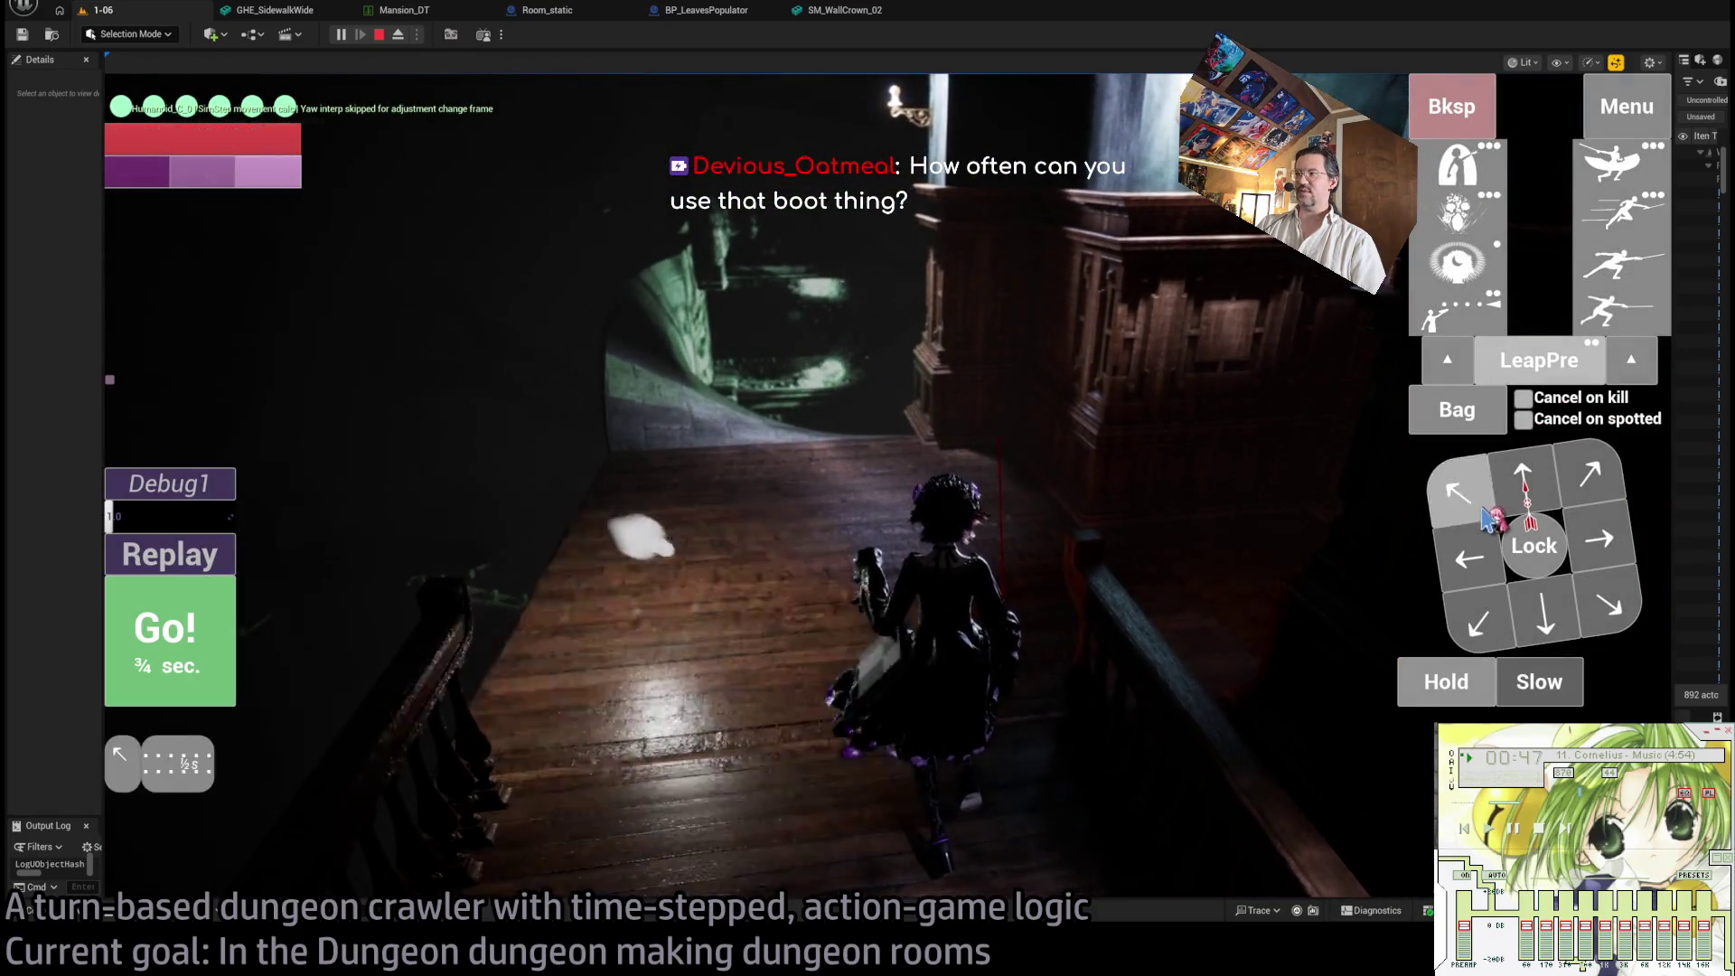
pyautogui.click(1456, 493)
pyautogui.click(213, 636)
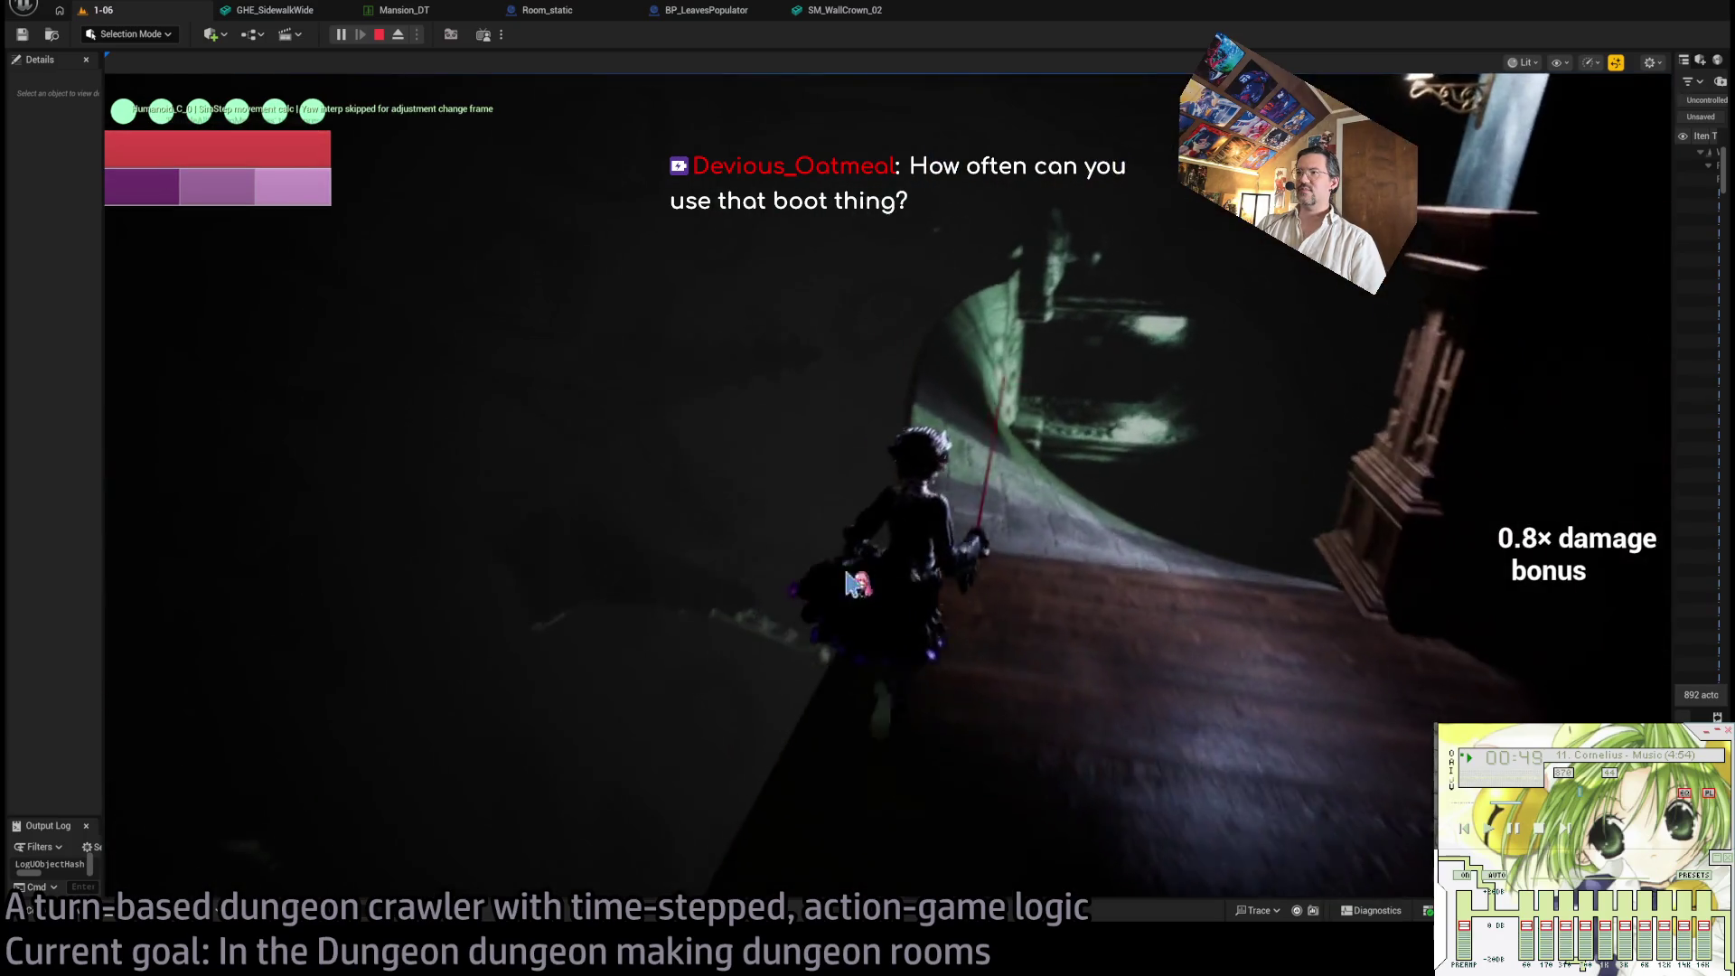
pyautogui.click(1608, 479)
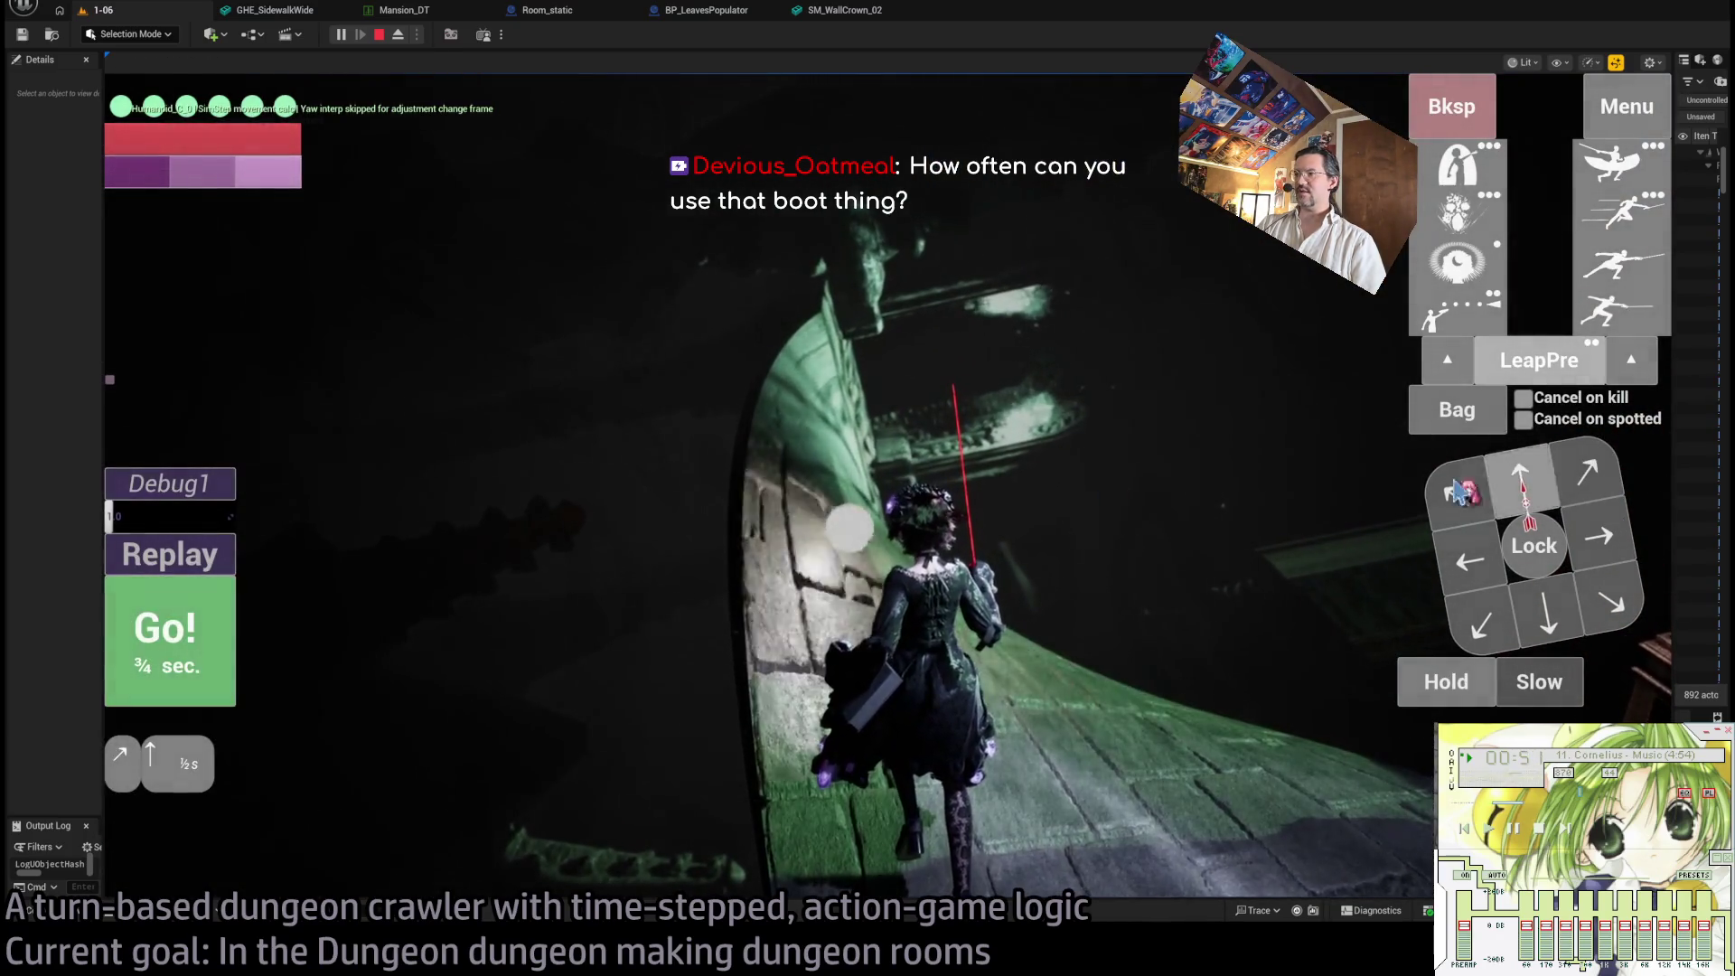
pyautogui.click(172, 632)
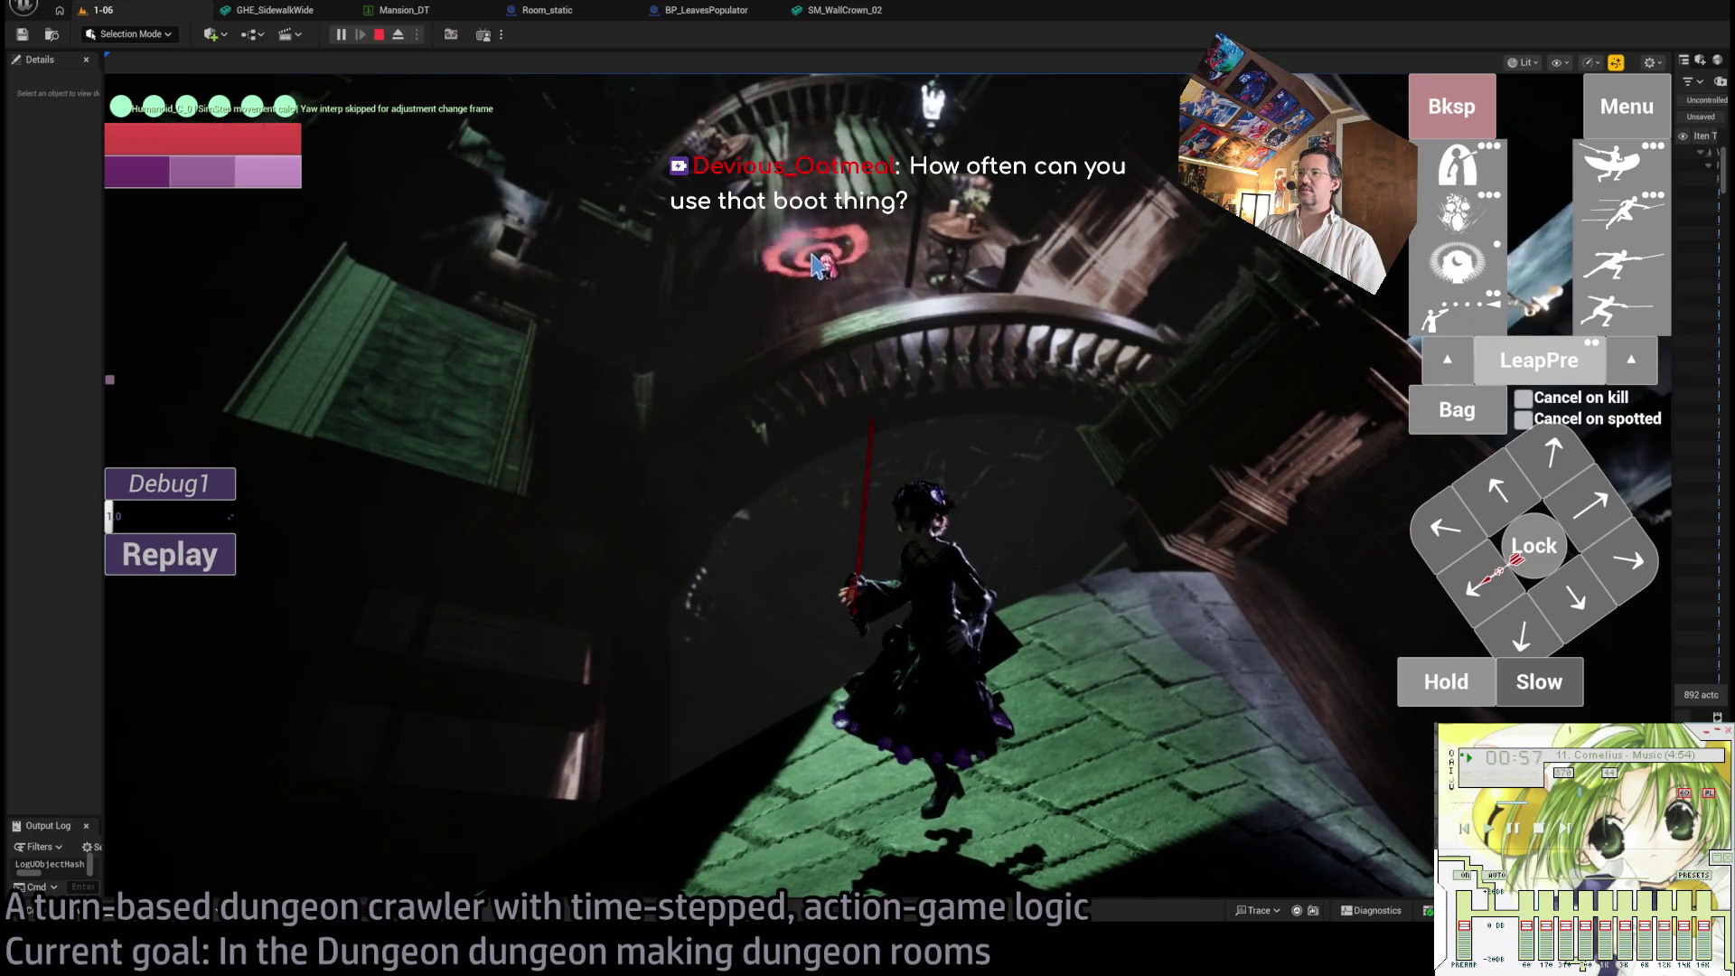
pyautogui.click(761, 327)
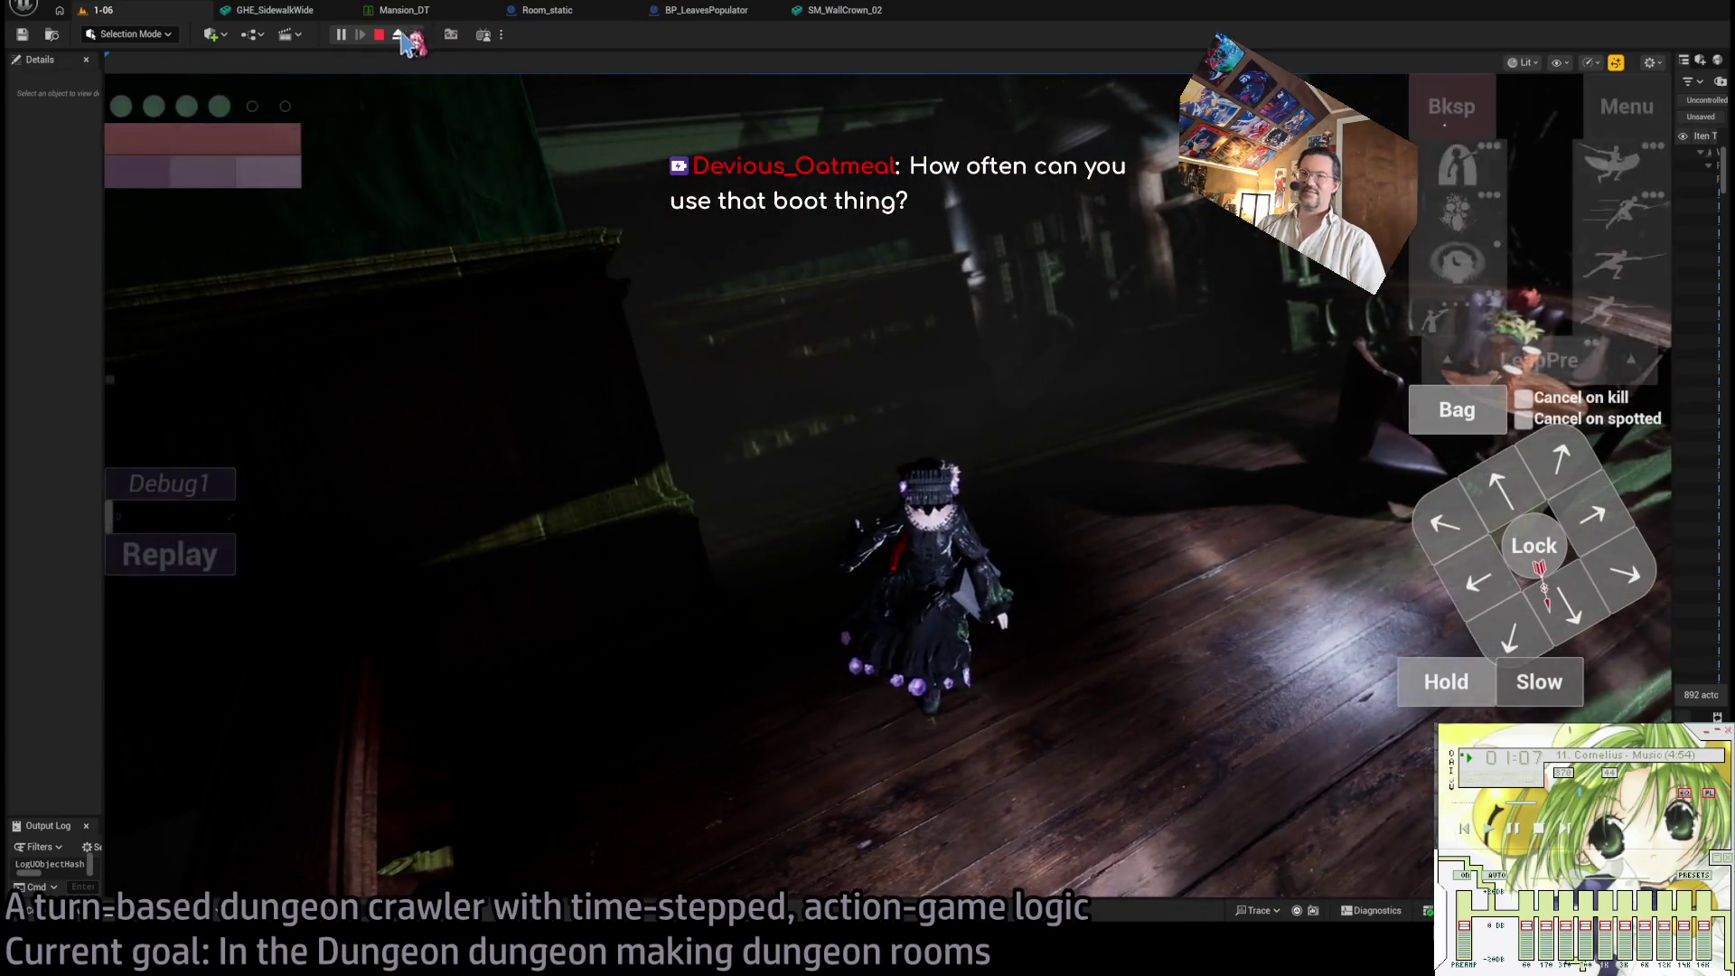
# - Eject from the character, fly the camera through the dungeon rooms, then possess the character again
pyautogui.click(399, 34)
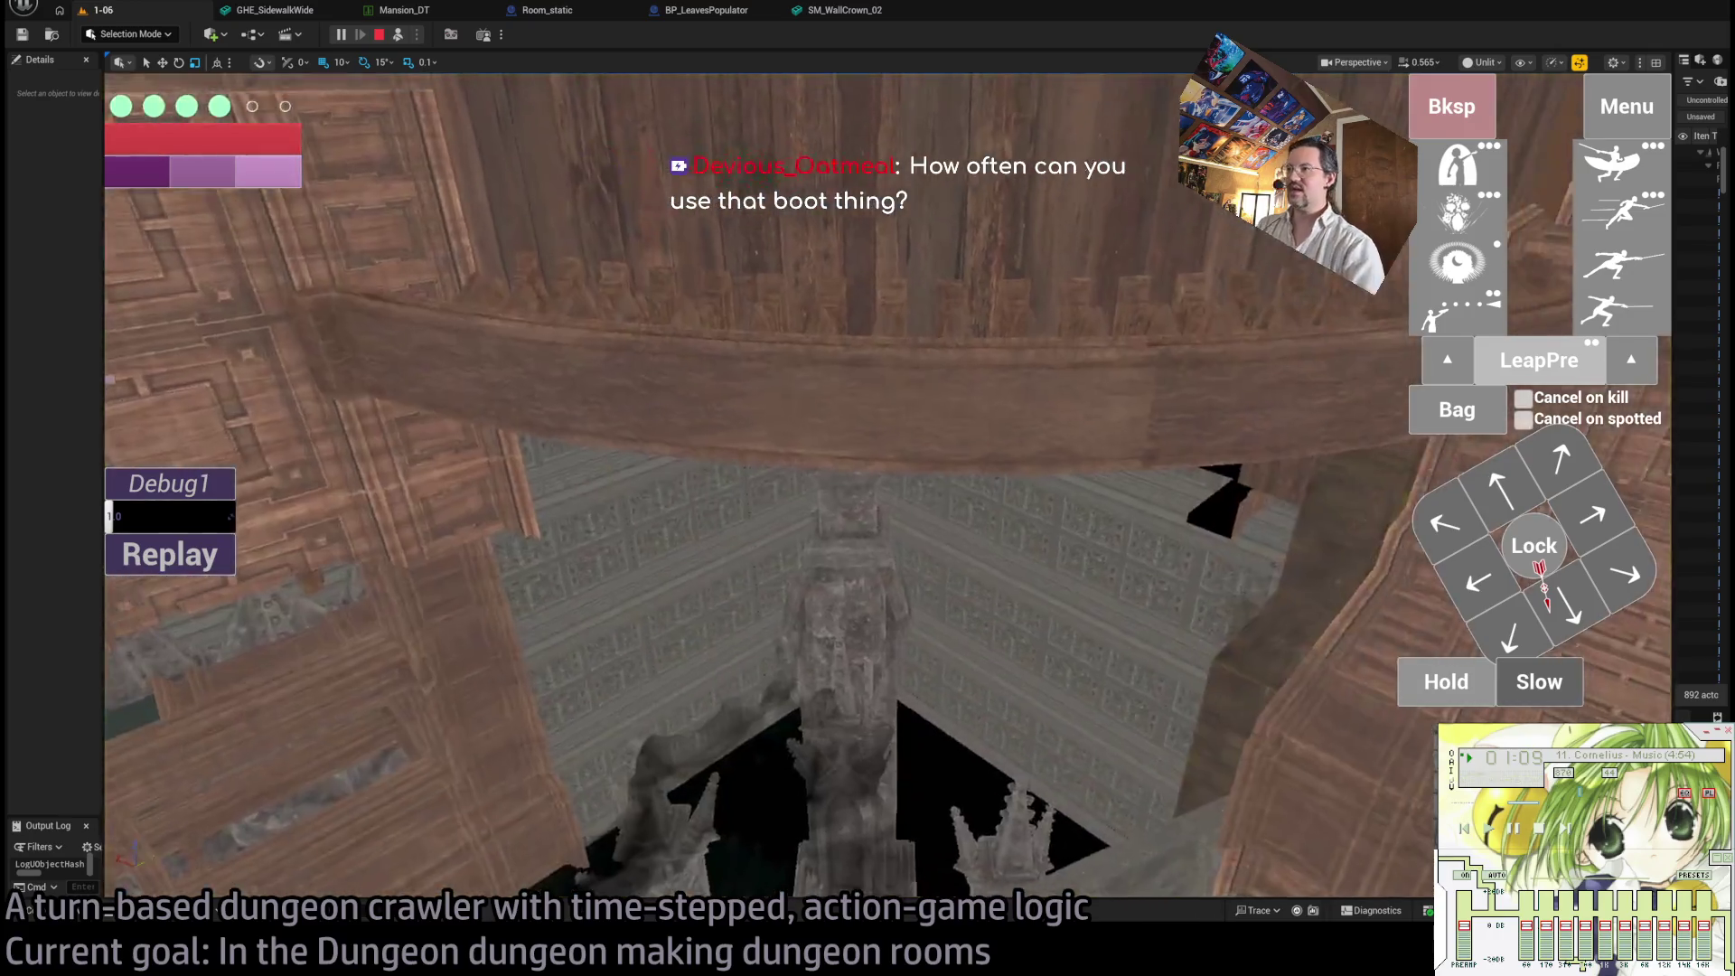
pyautogui.press('s')
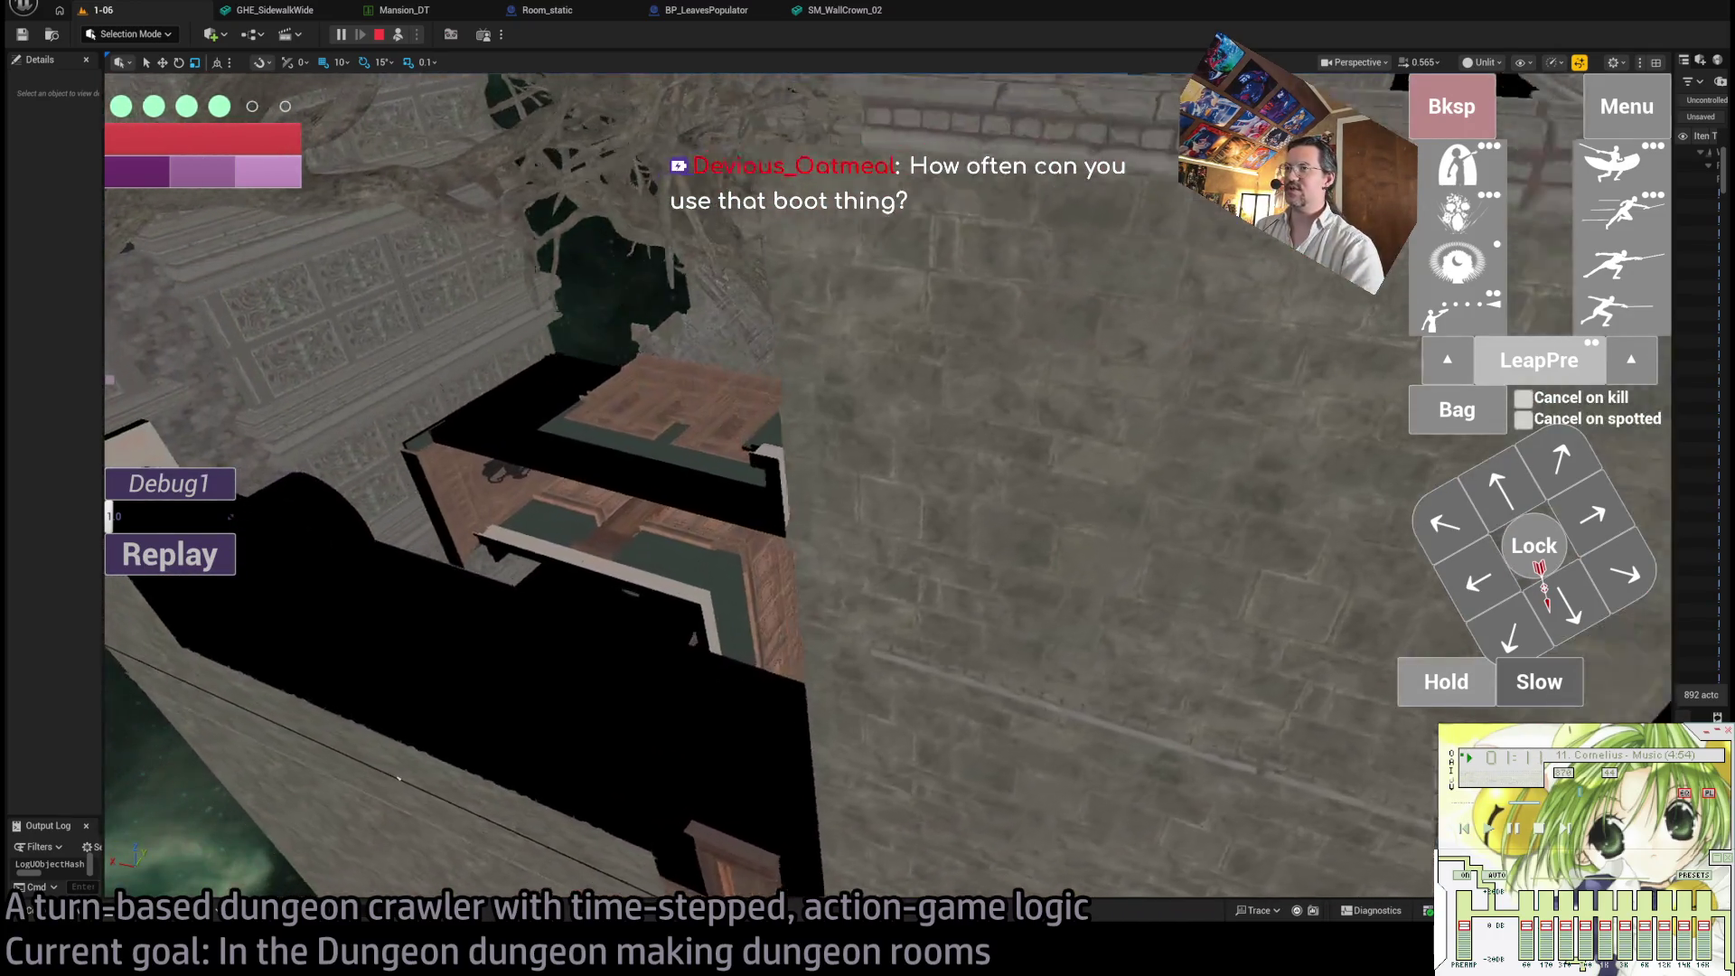
pyautogui.press('w')
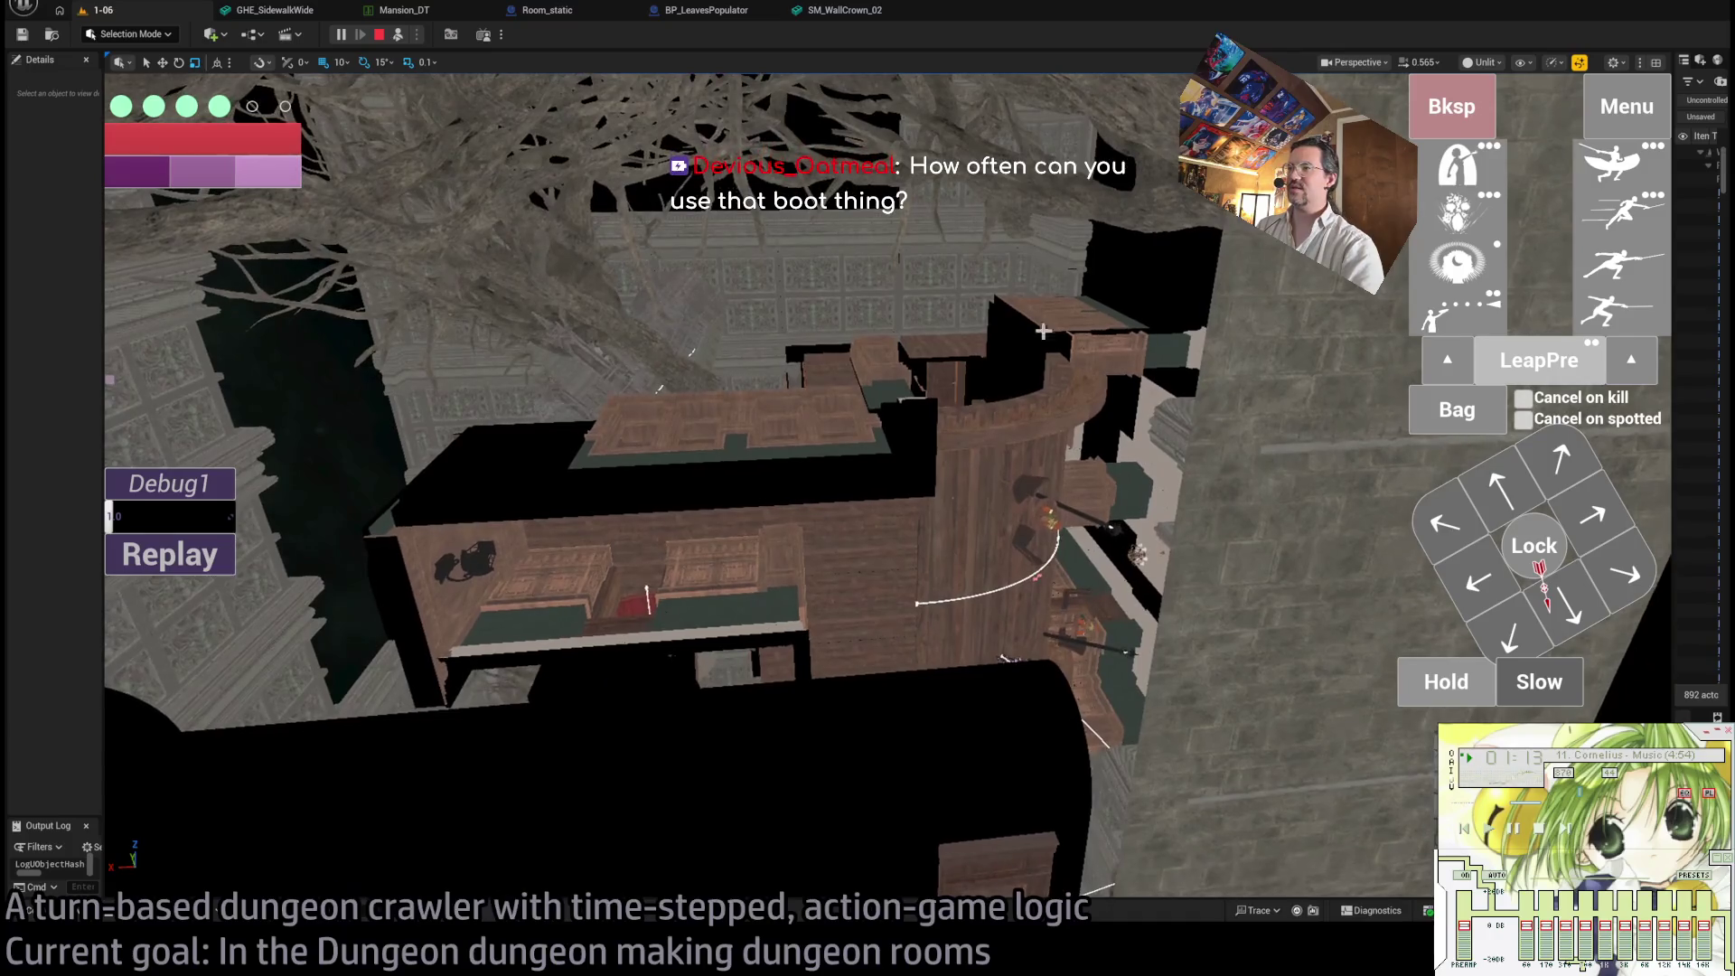
pyautogui.press('w')
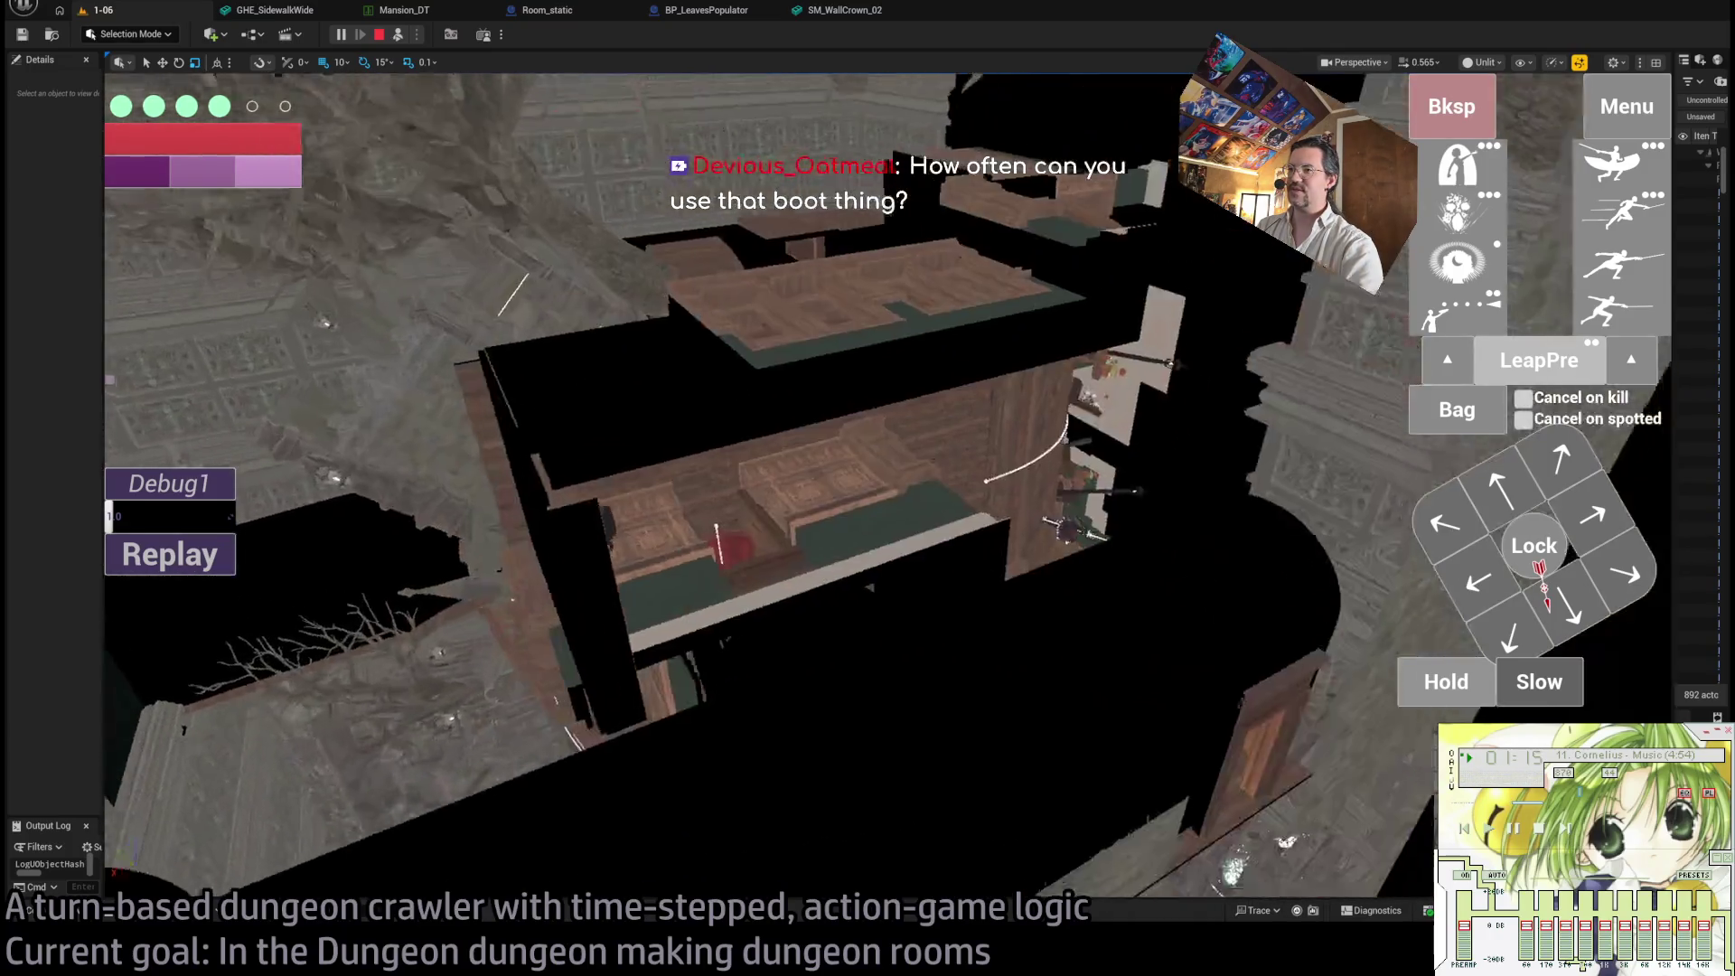
pyautogui.press('w')
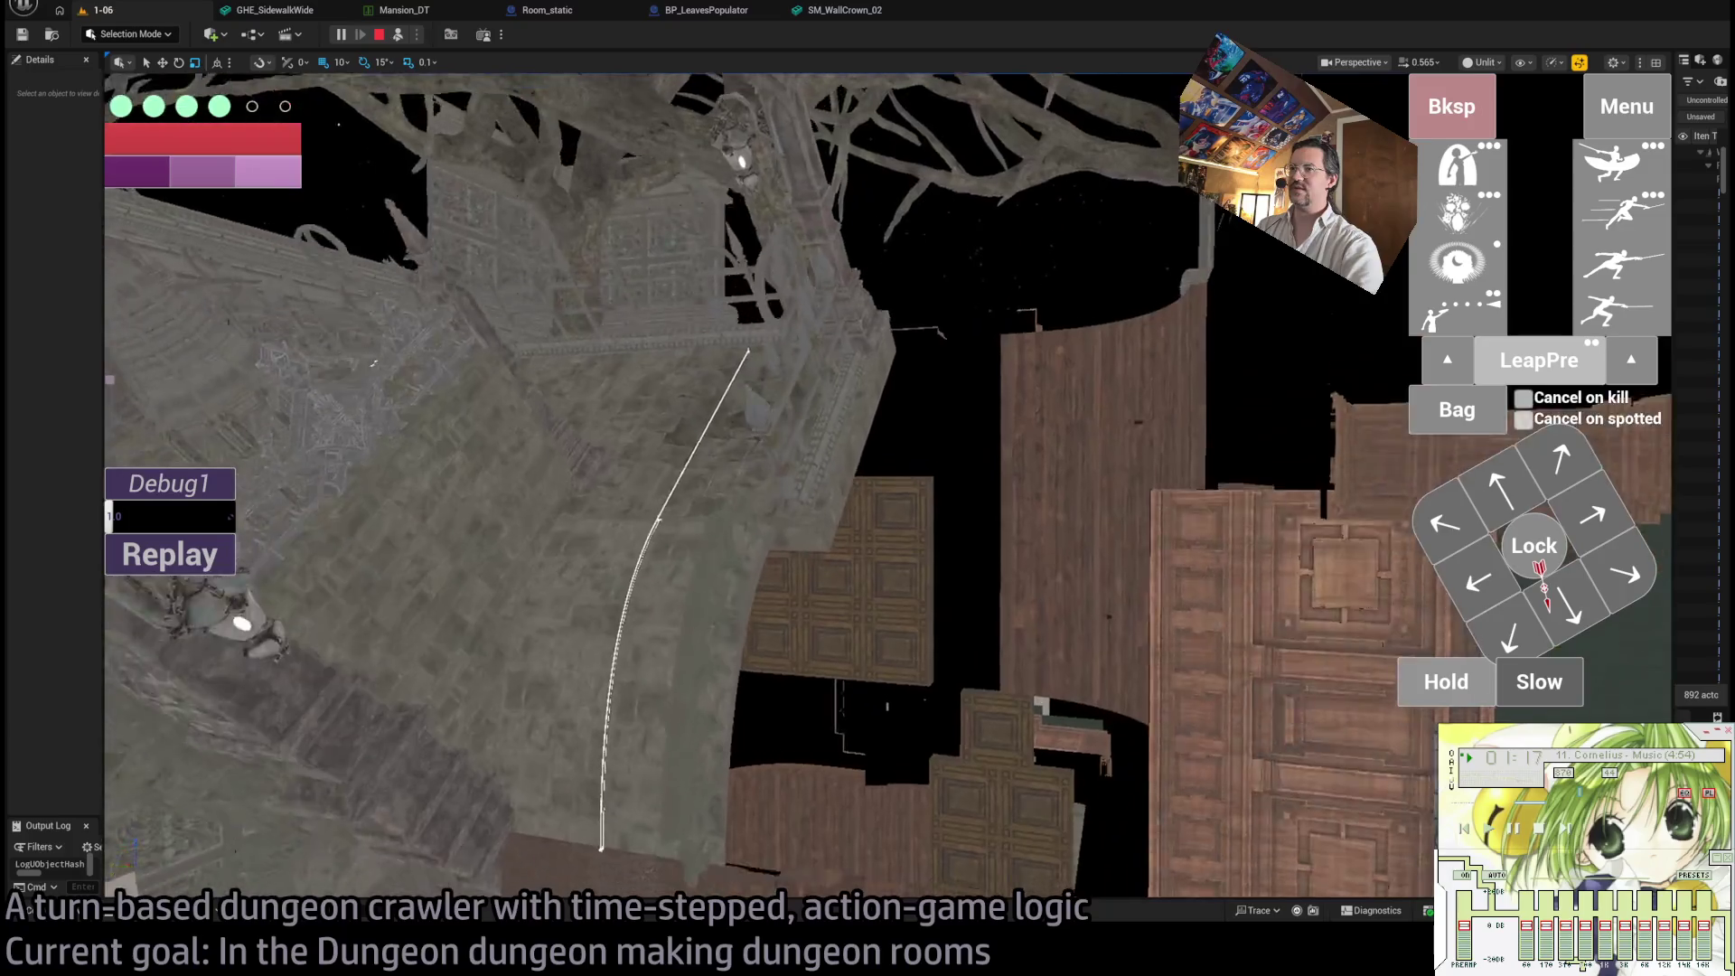
pyautogui.press('w')
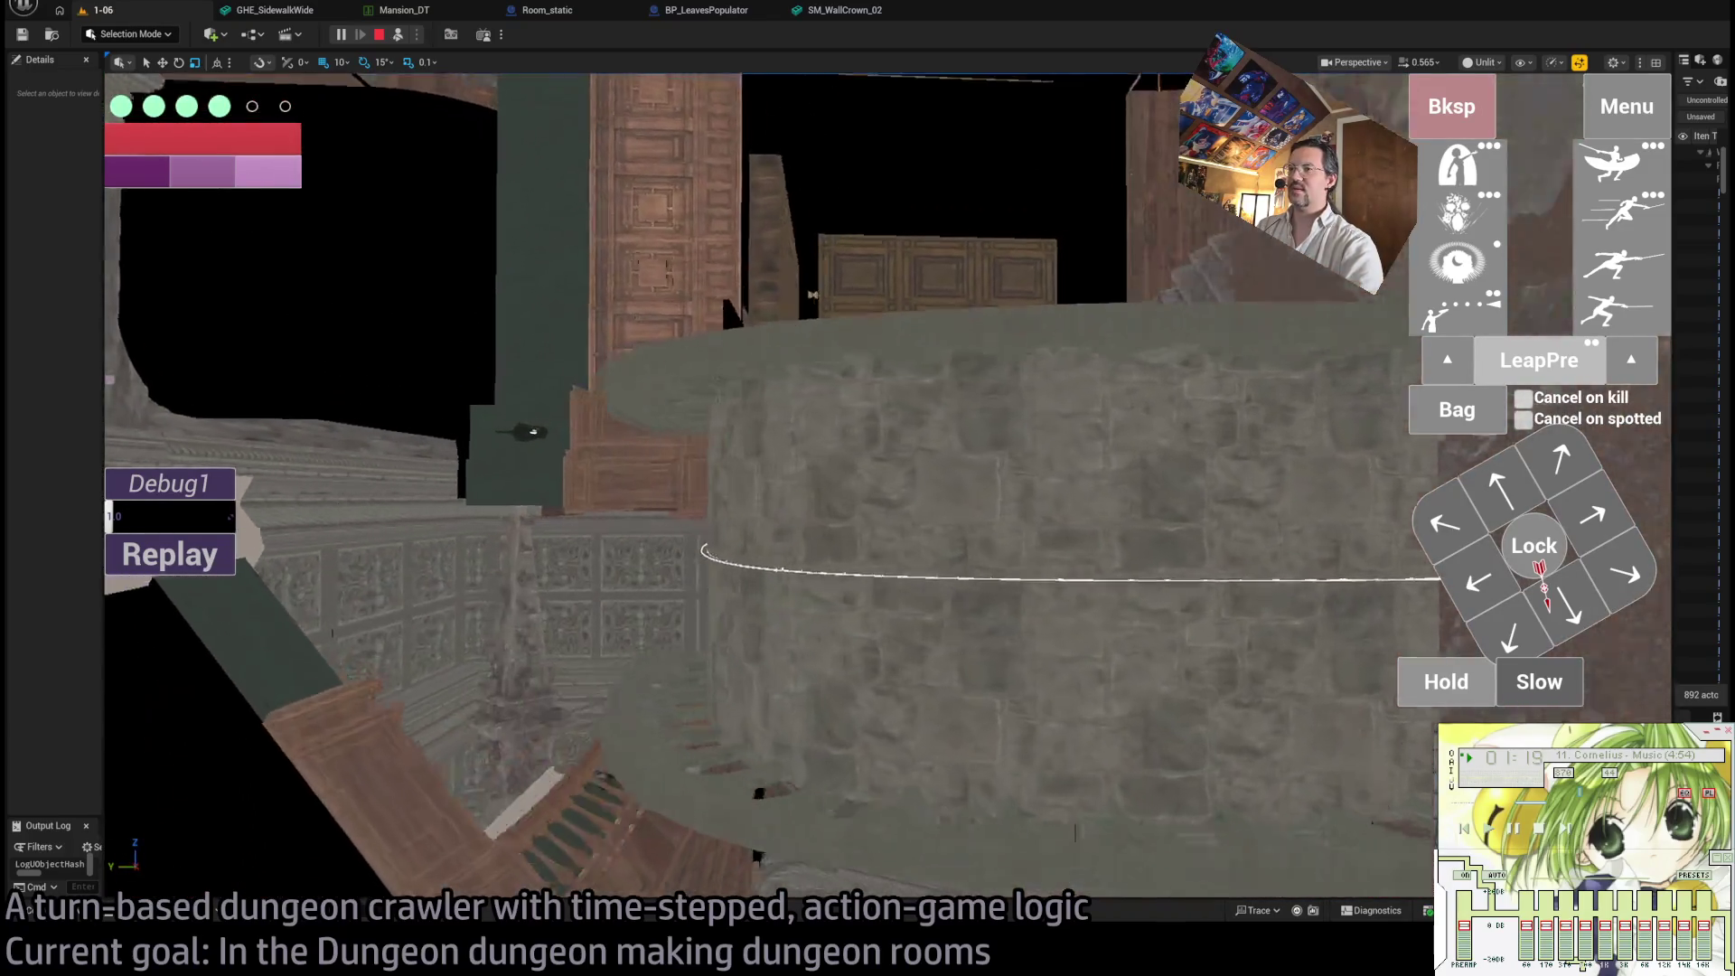
pyautogui.press('w')
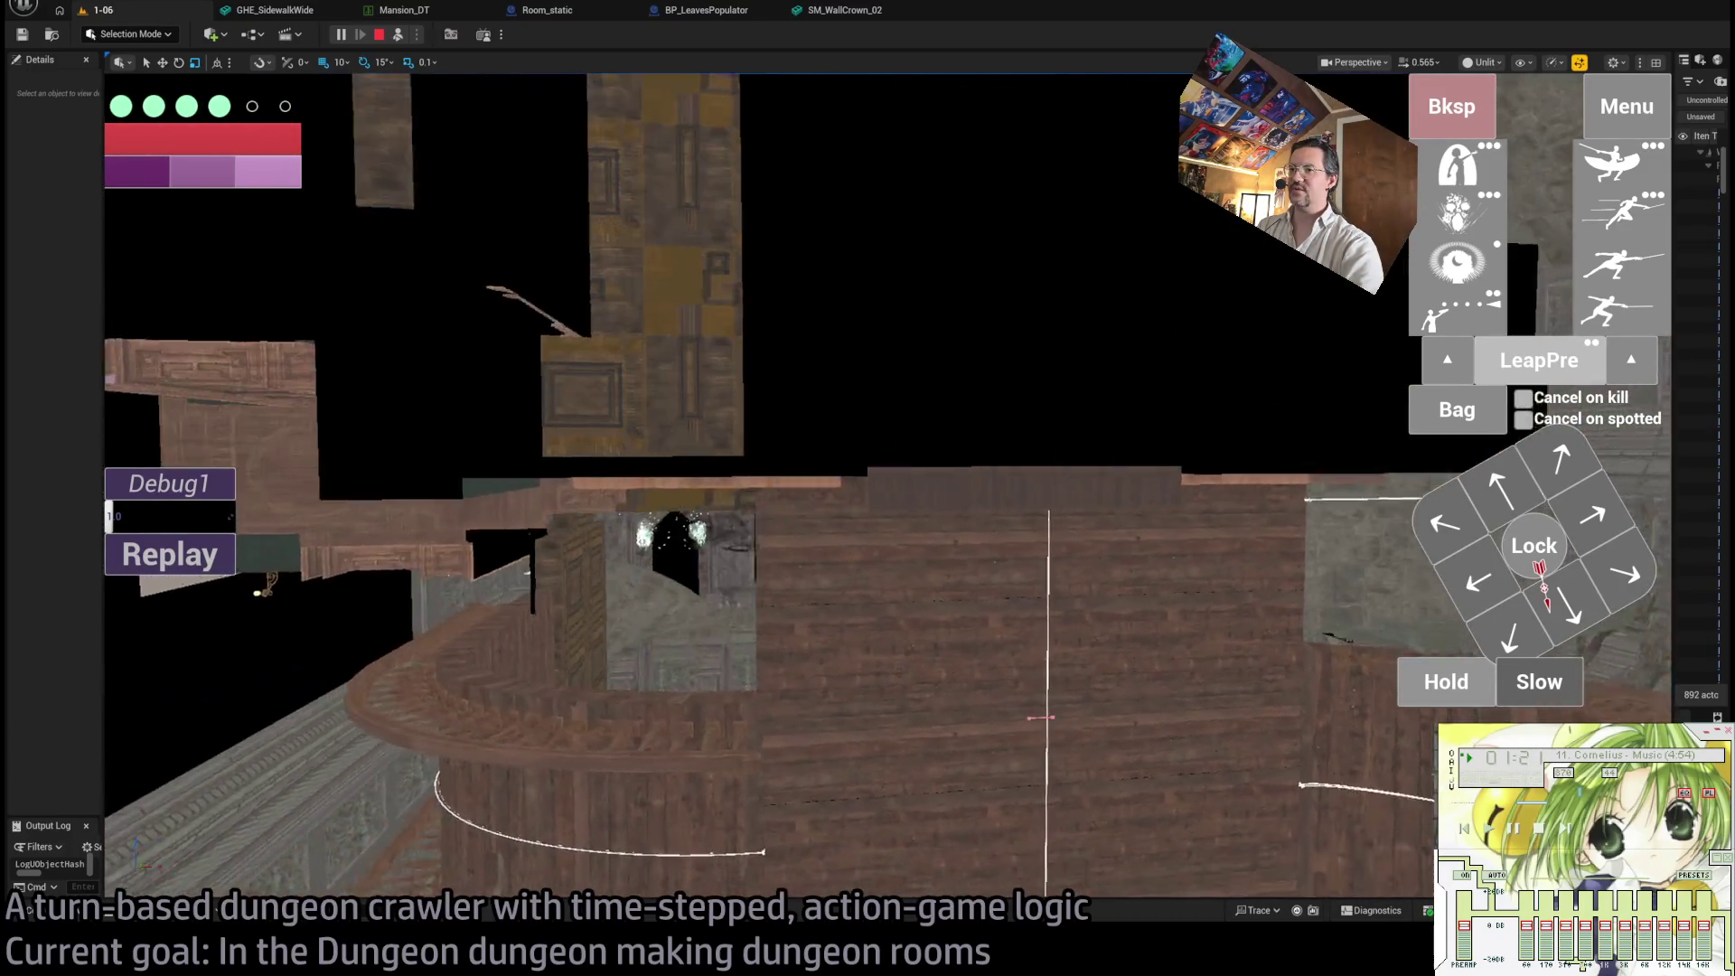
pyautogui.press('w')
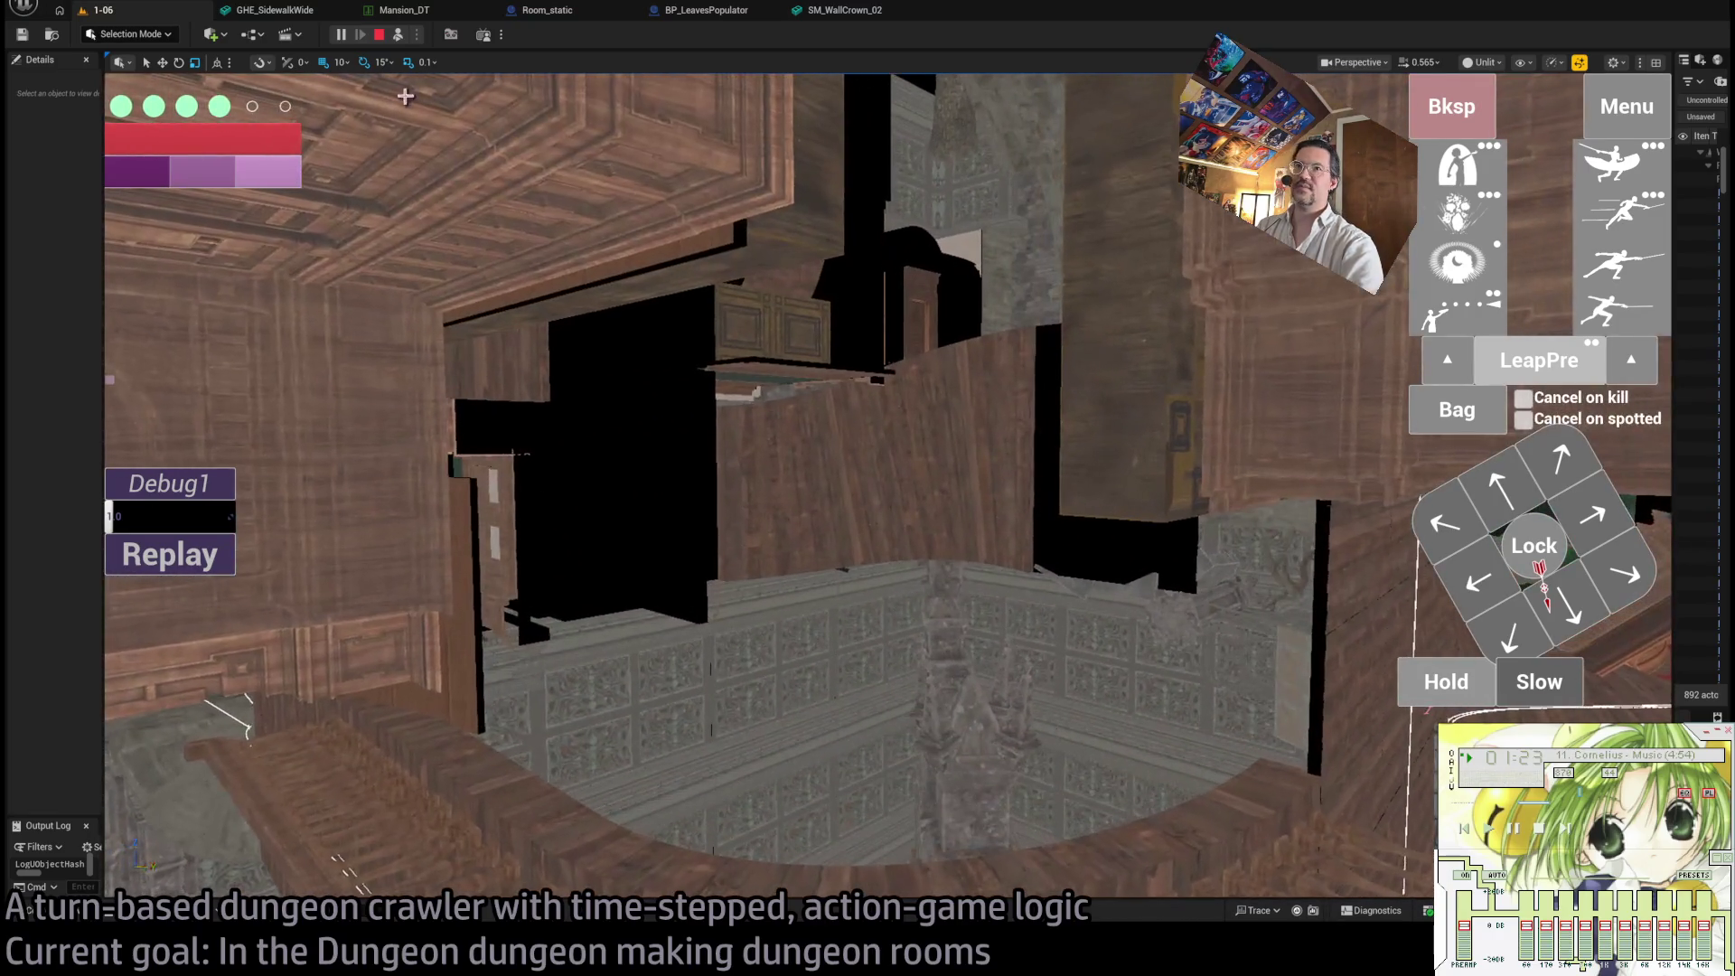
pyautogui.click(399, 36)
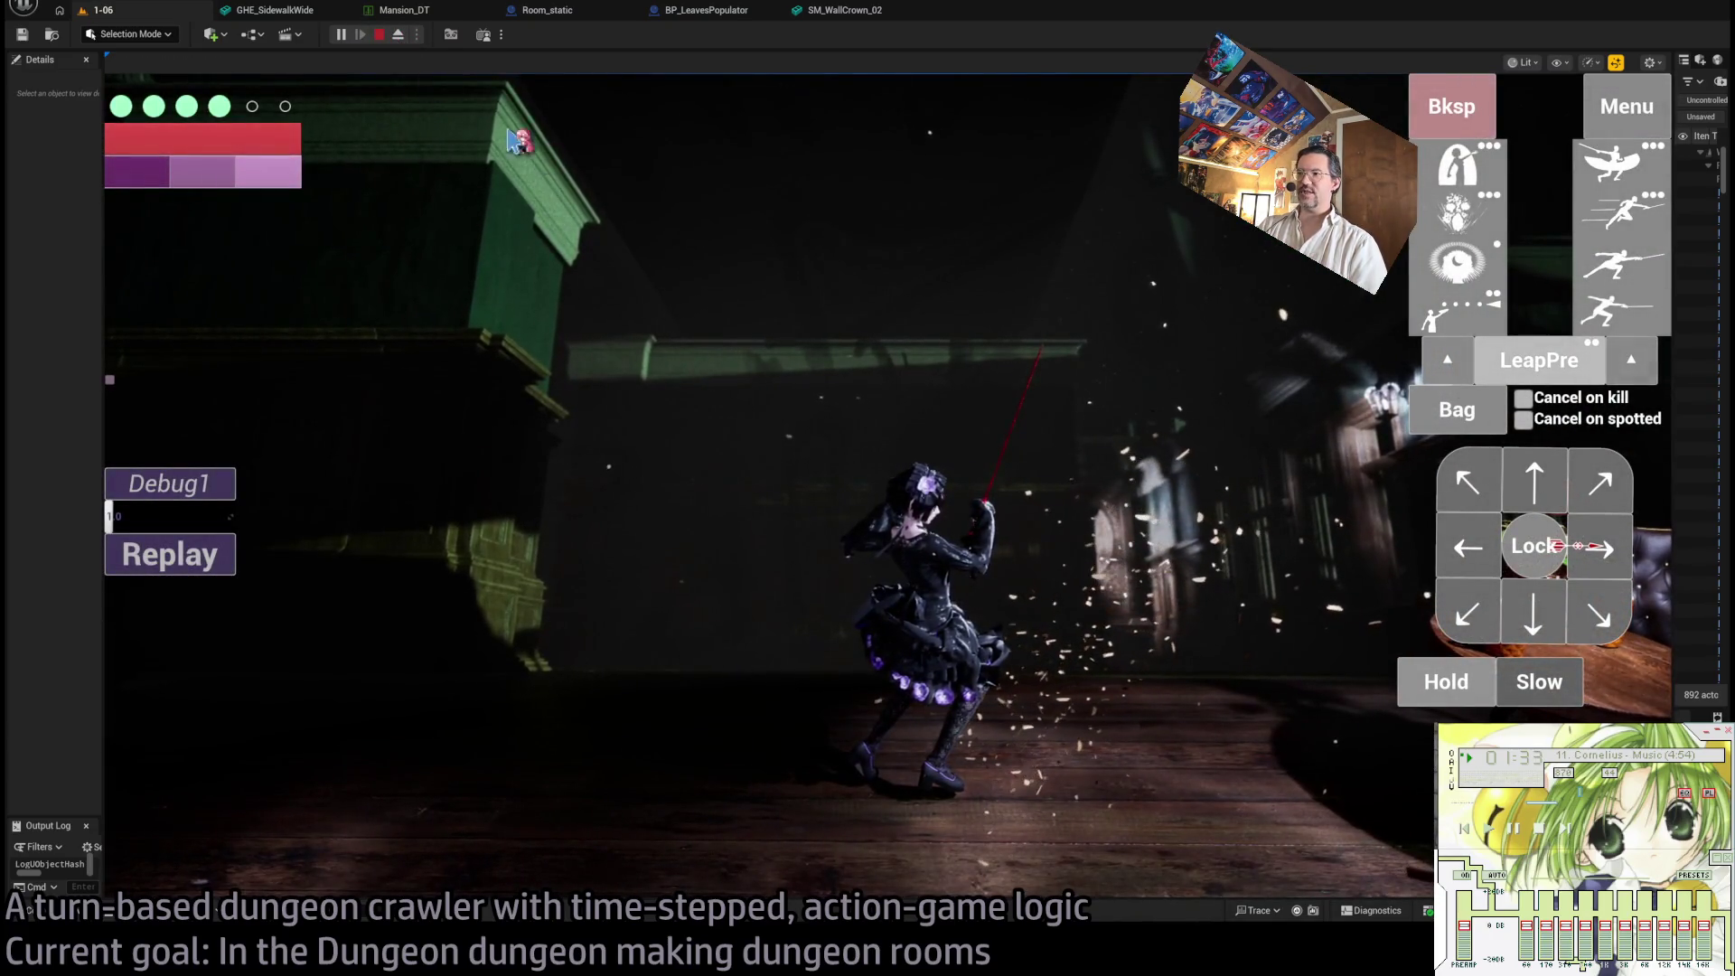
# - Stop the play-test and angle the viewport camera down onto the floor
pyautogui.press('Escape')
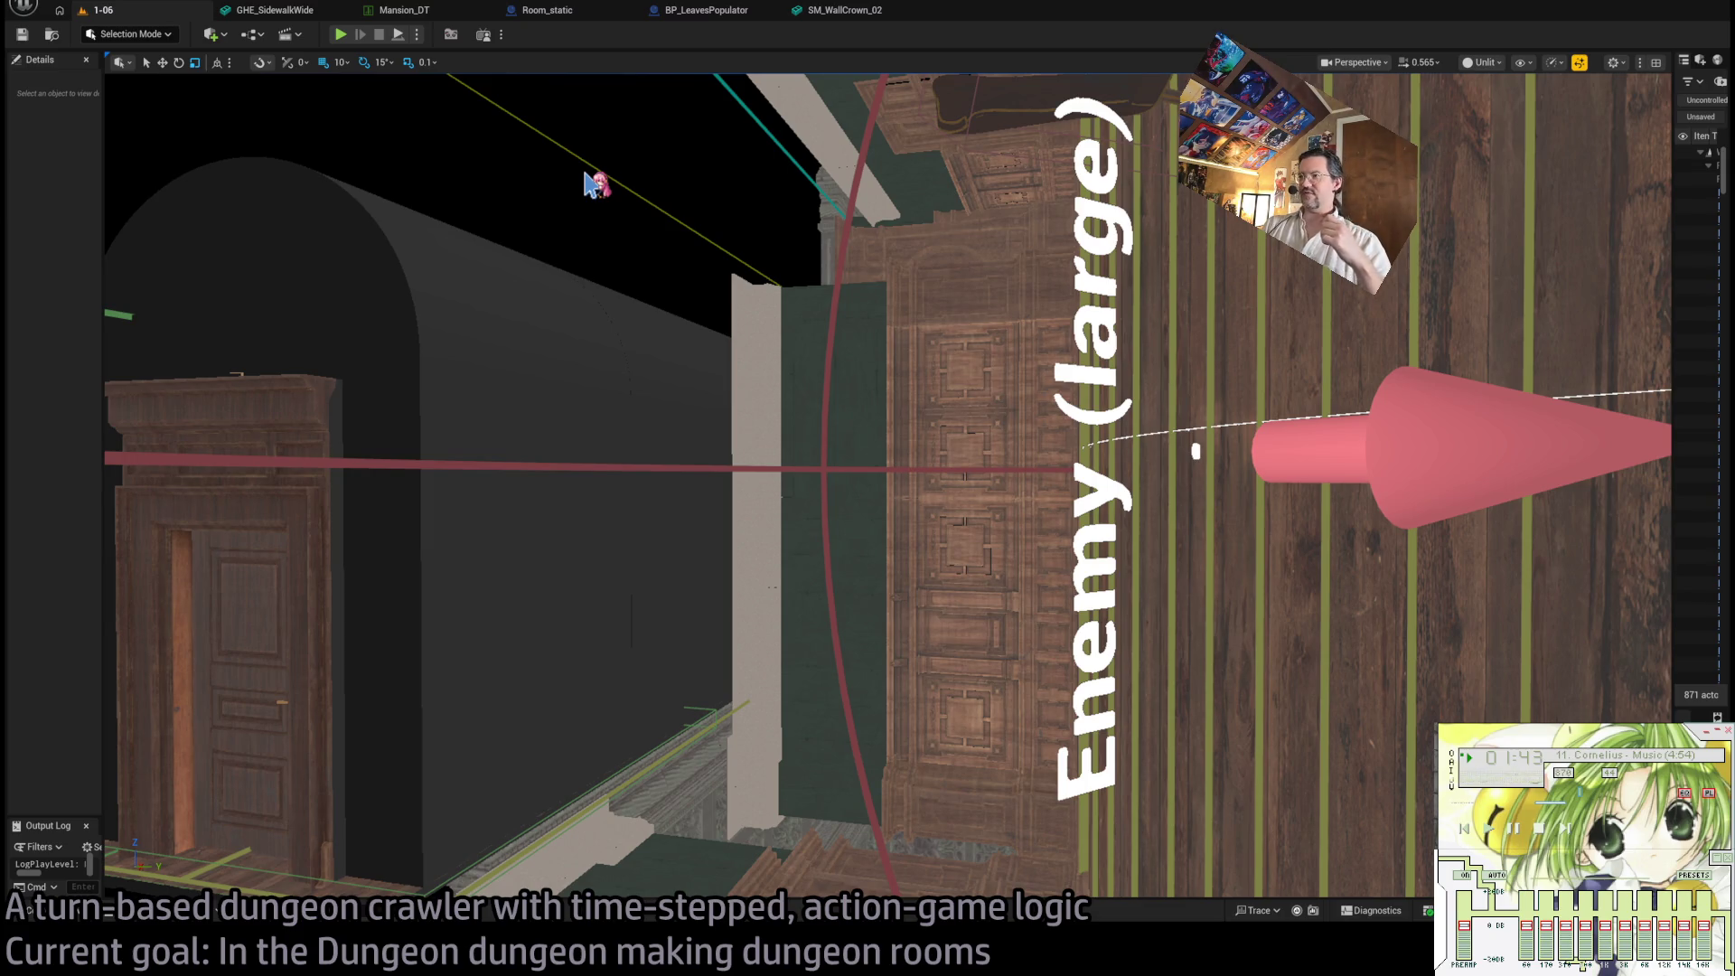
pyautogui.moveTo(739, 325)
pyautogui.mouseDown()
pyautogui.moveTo(777, 398)
pyautogui.moveTo(795, 361)
pyautogui.moveTo(860, 396)
pyautogui.mouseUp()
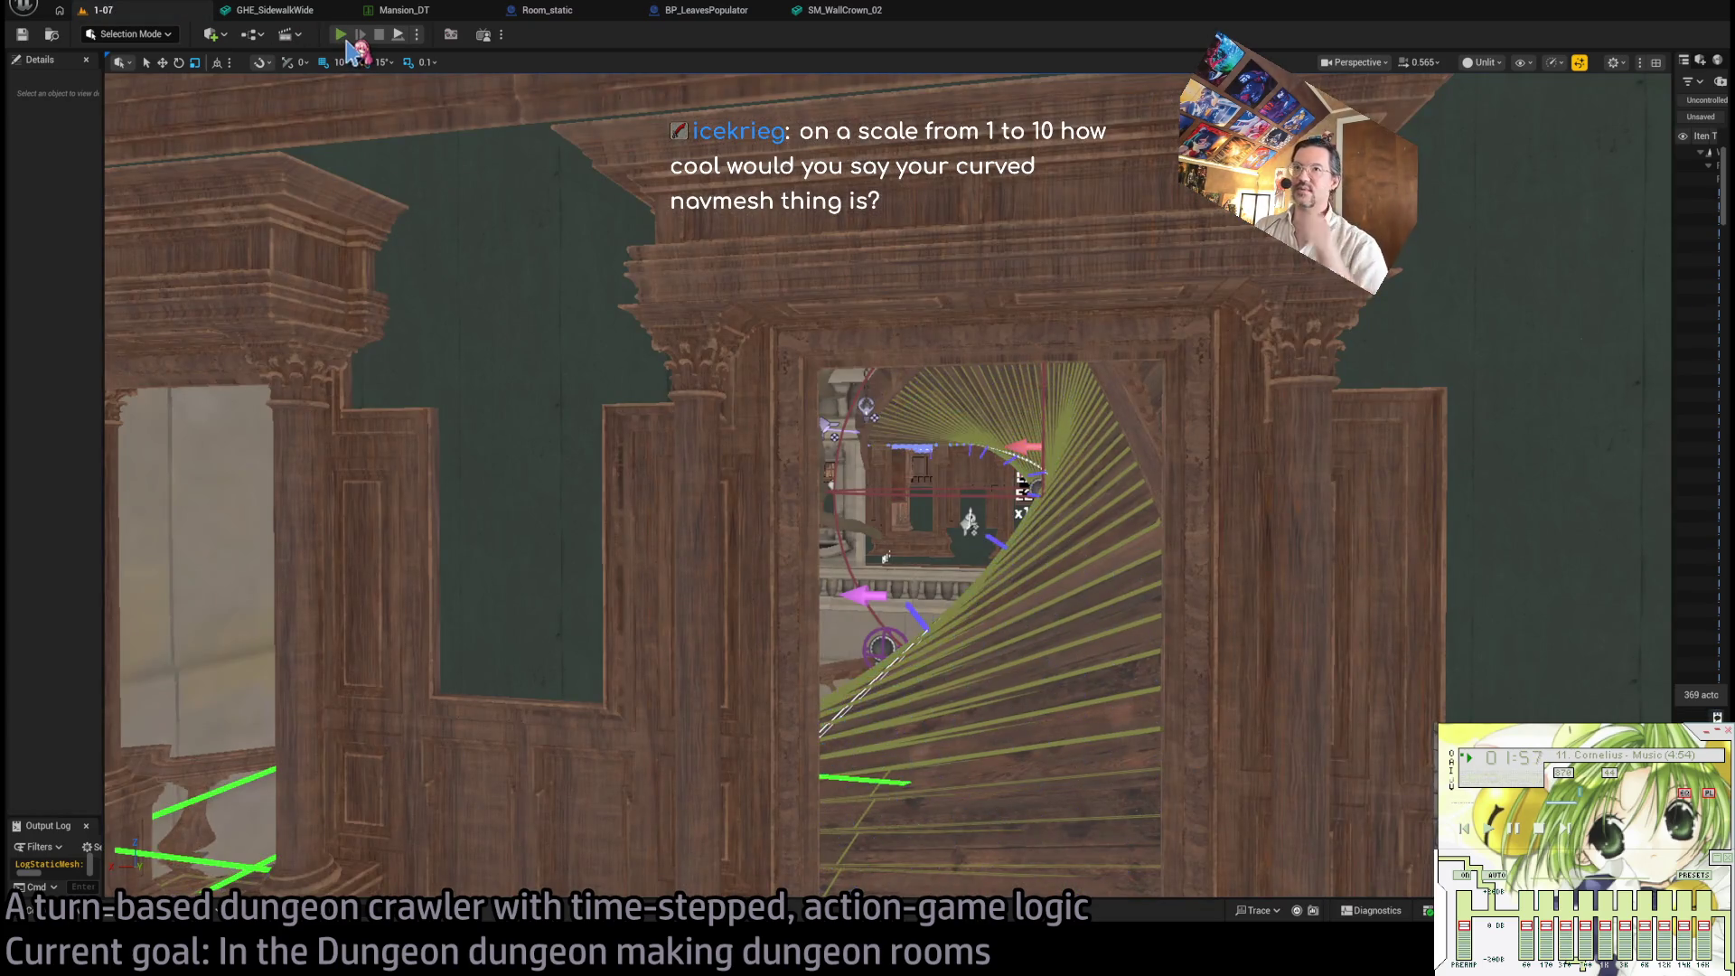
# - Start play-testing level 1-07 and run a first turn of diagonal, downward and further moves
pyautogui.click(346, 41)
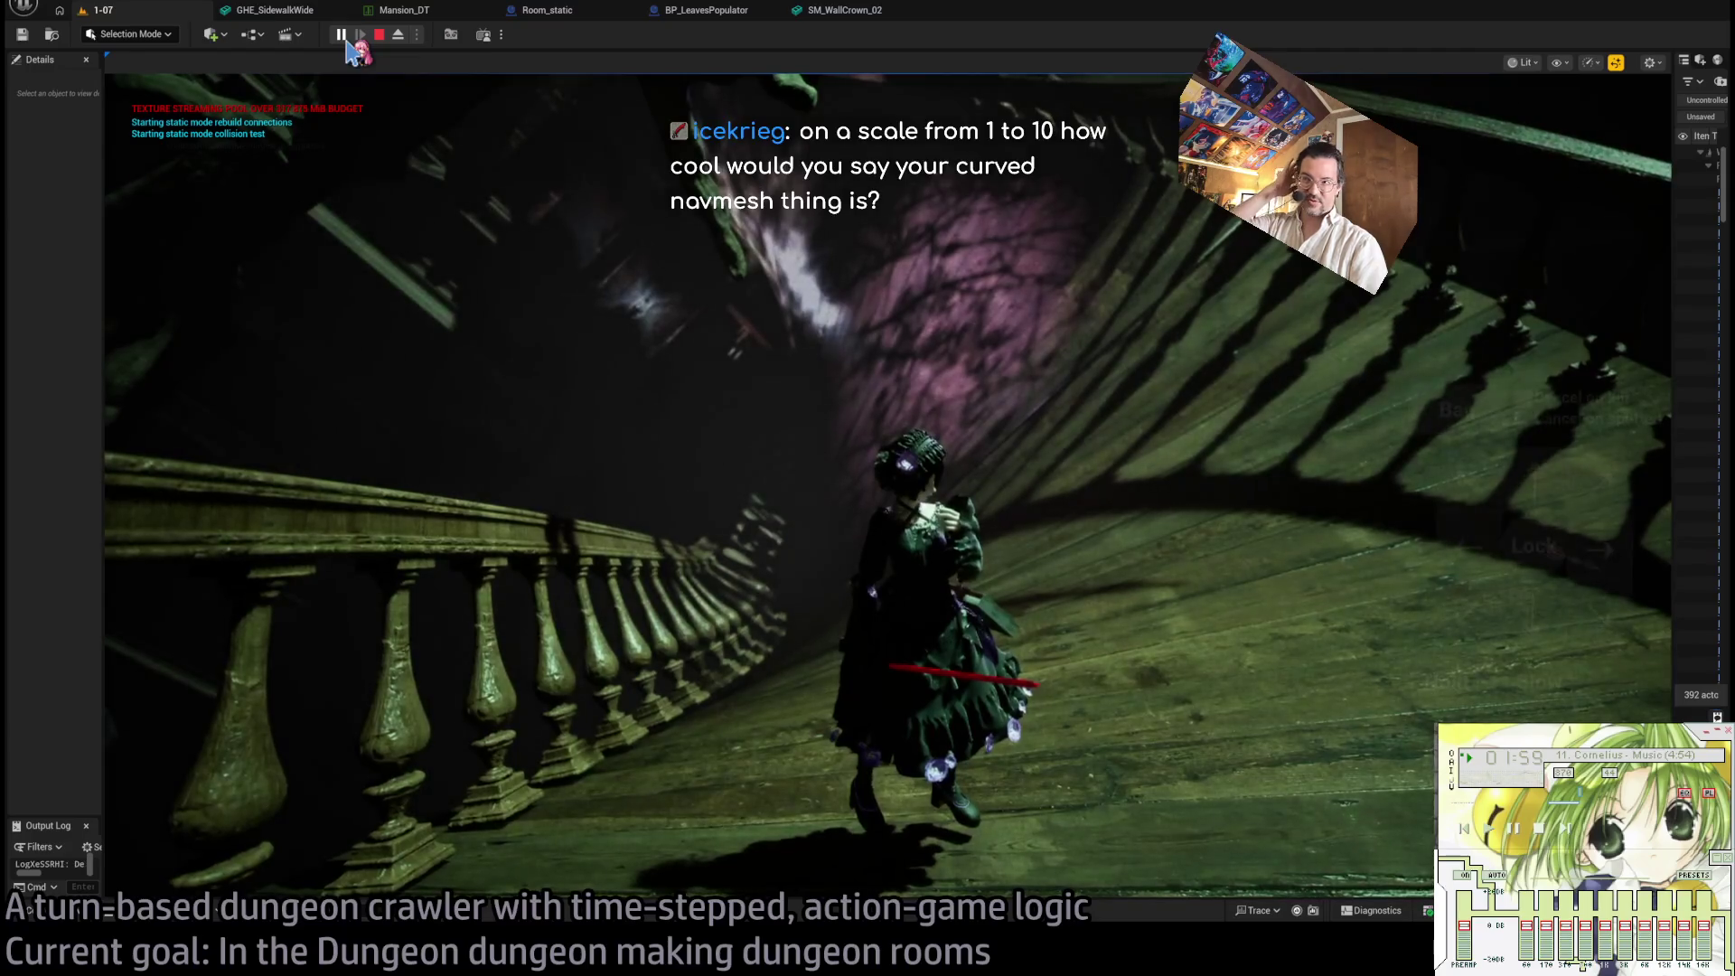
pyautogui.click(1456, 592)
pyautogui.click(1518, 607)
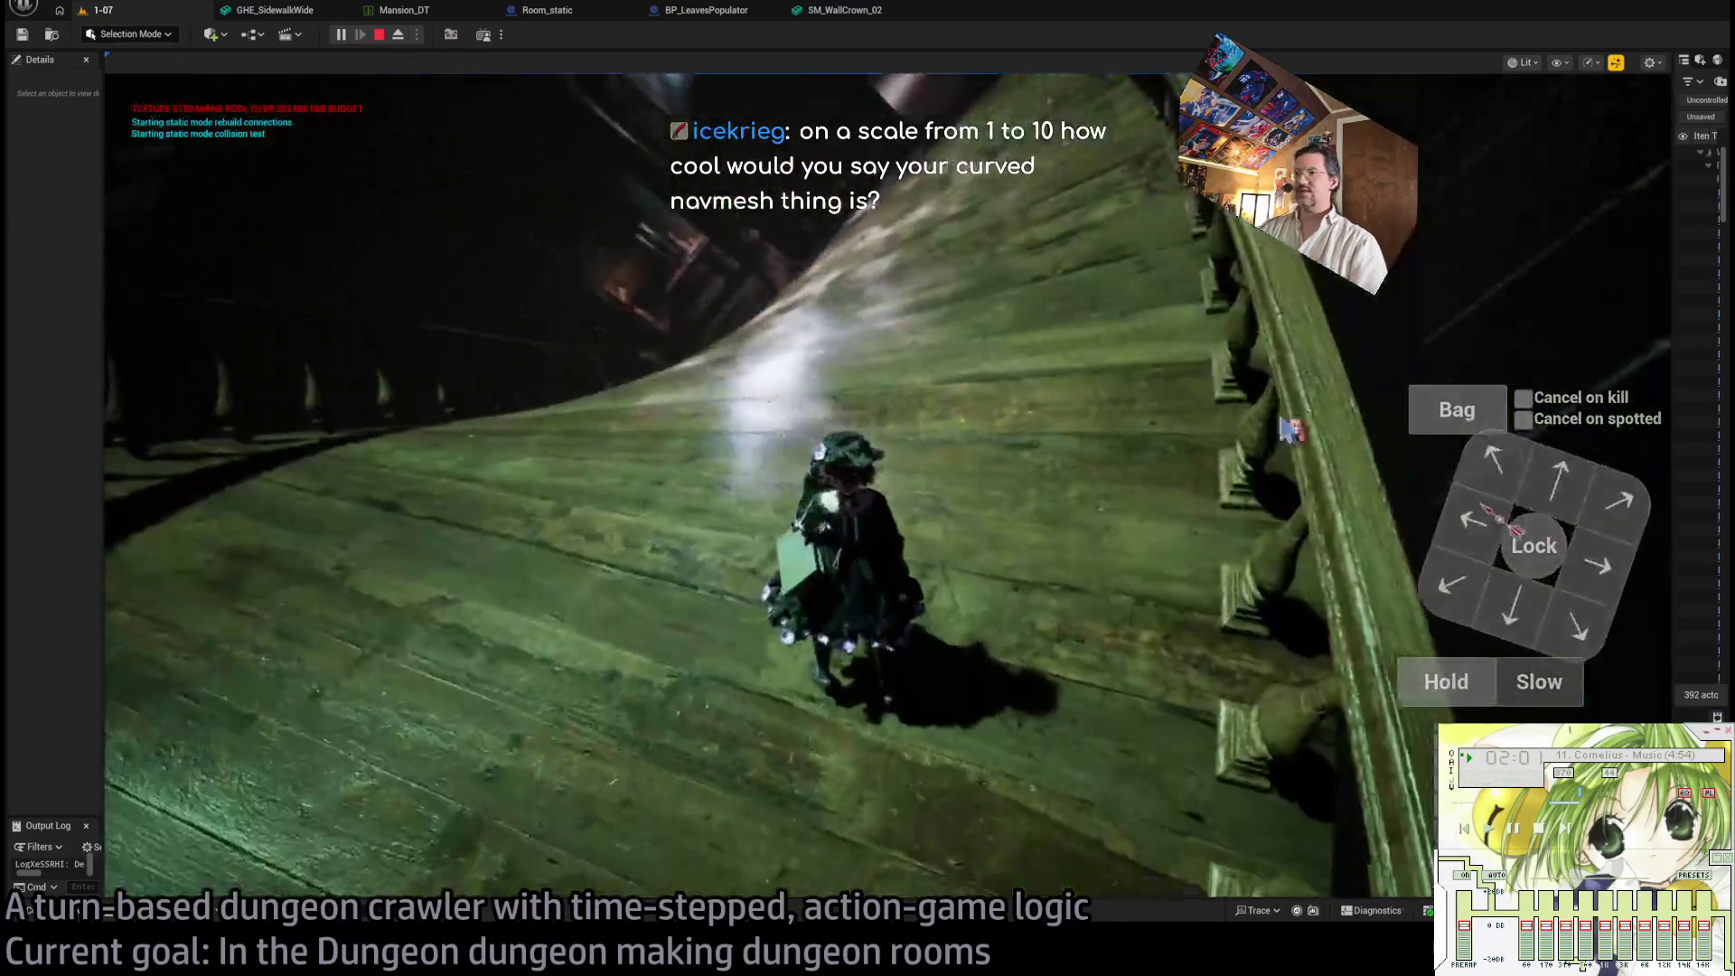
pyautogui.click(1554, 488)
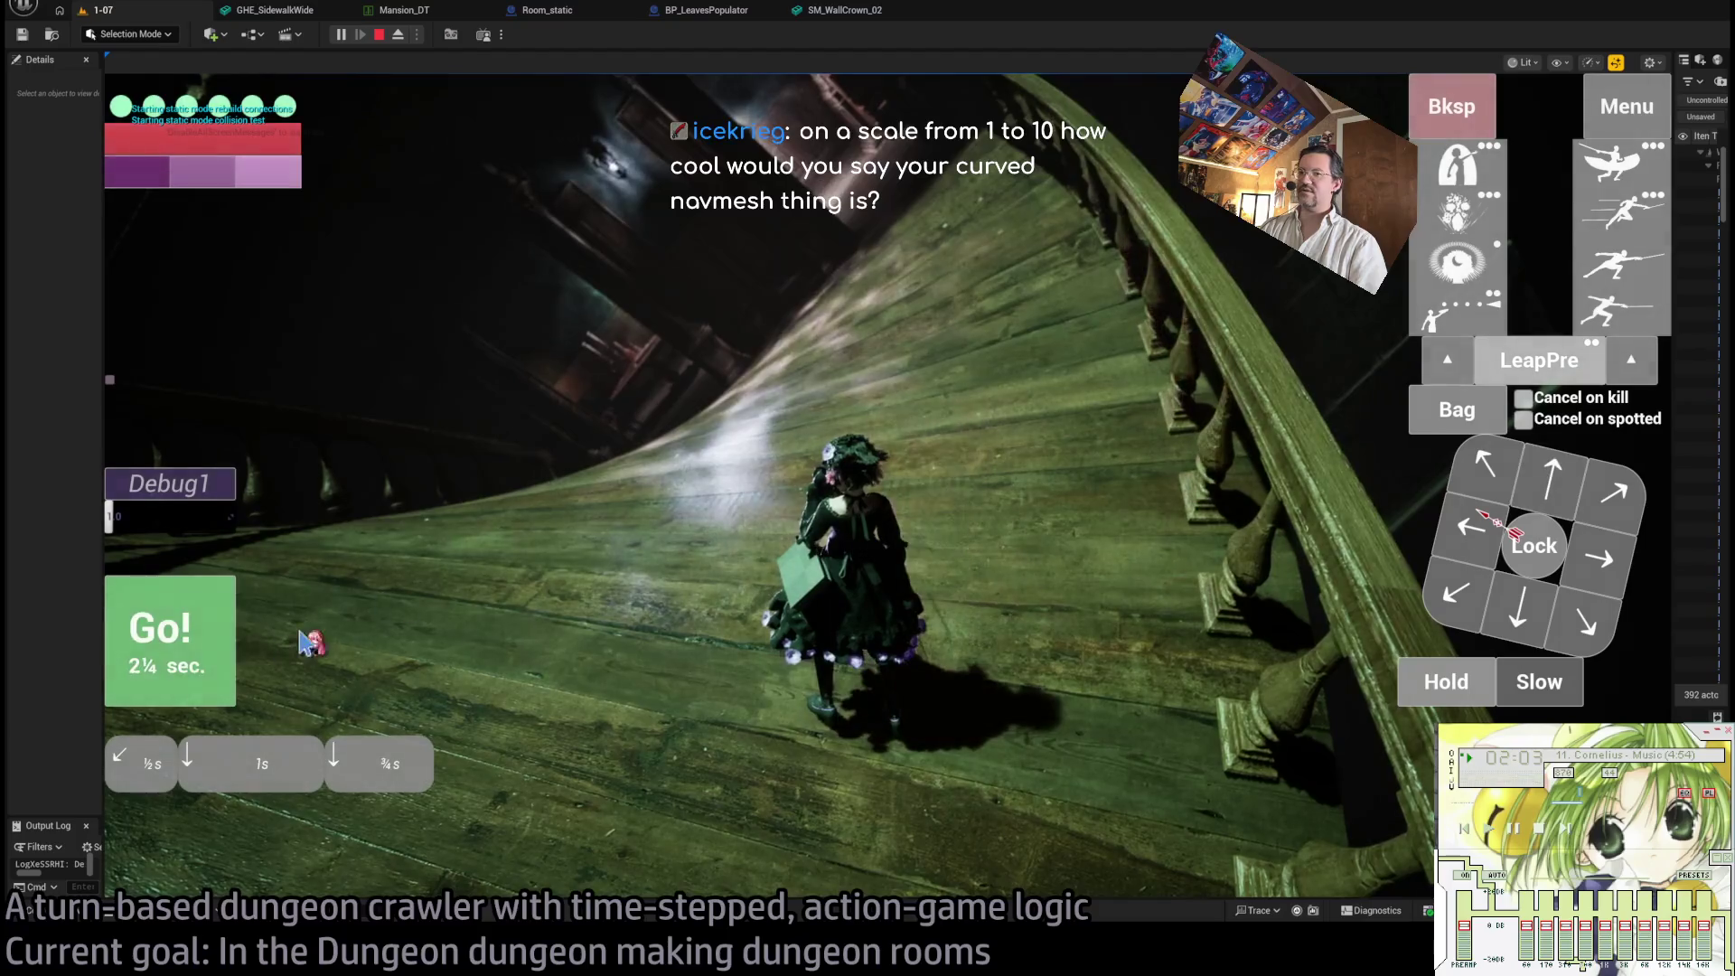
pyautogui.press('space')
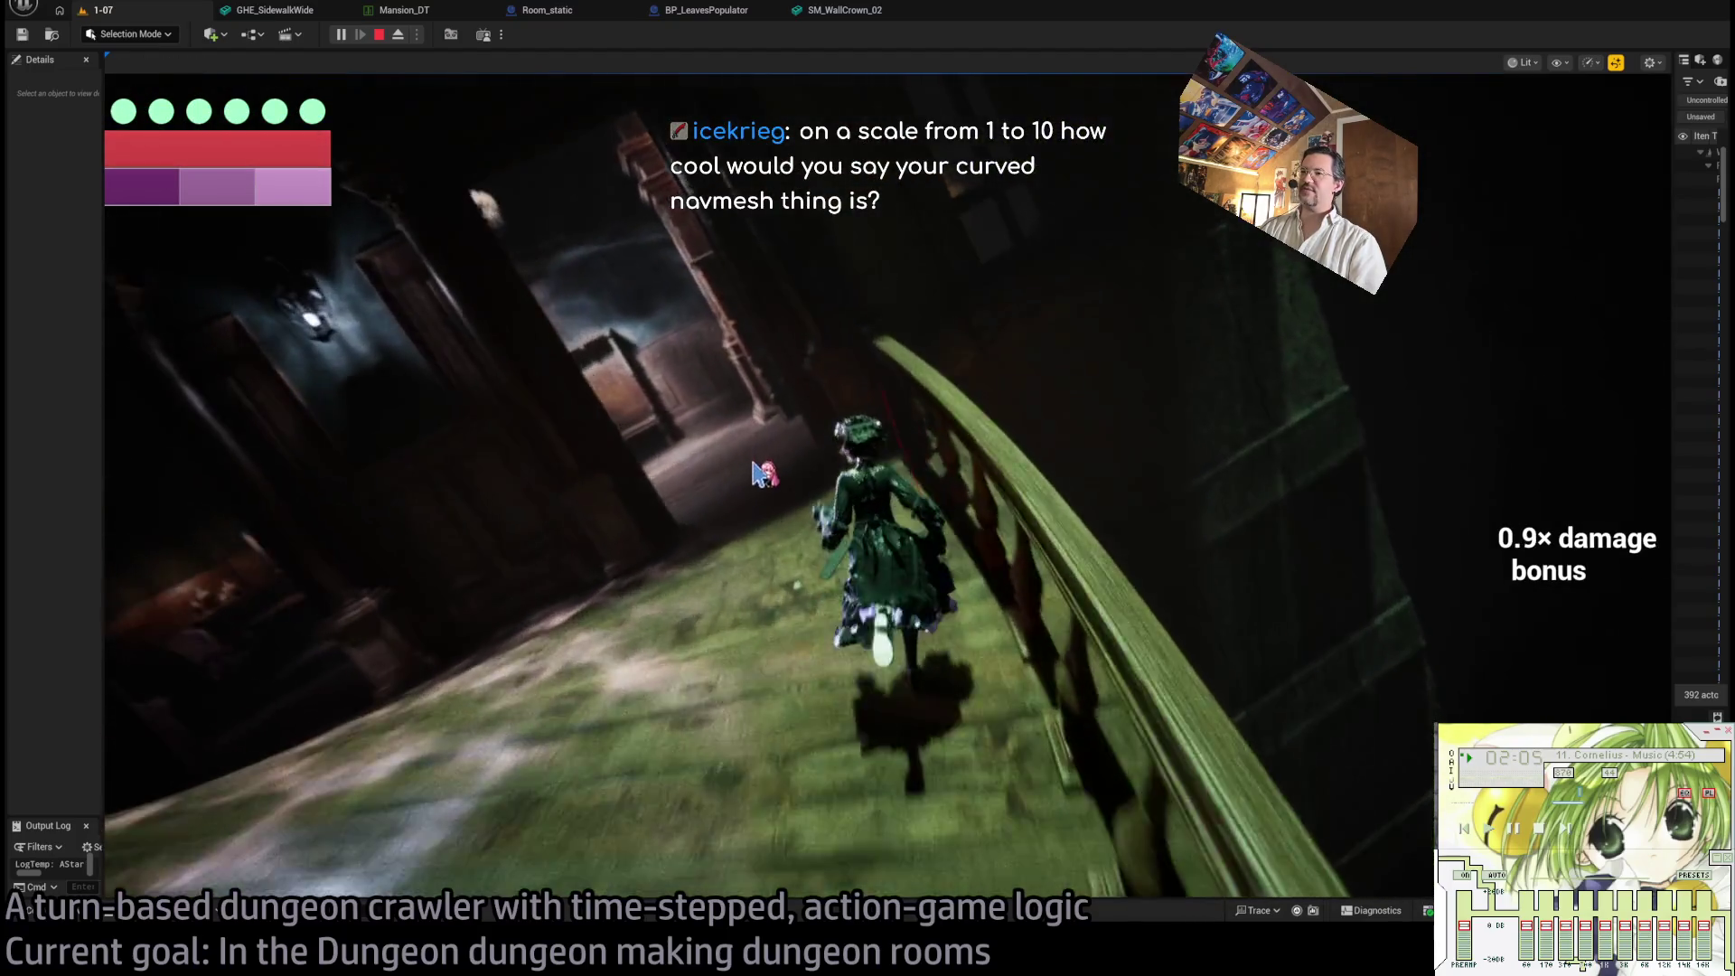
# - Run two more turns down the curved stairs, stepping up-left and then up-right
pyautogui.click(1461, 495)
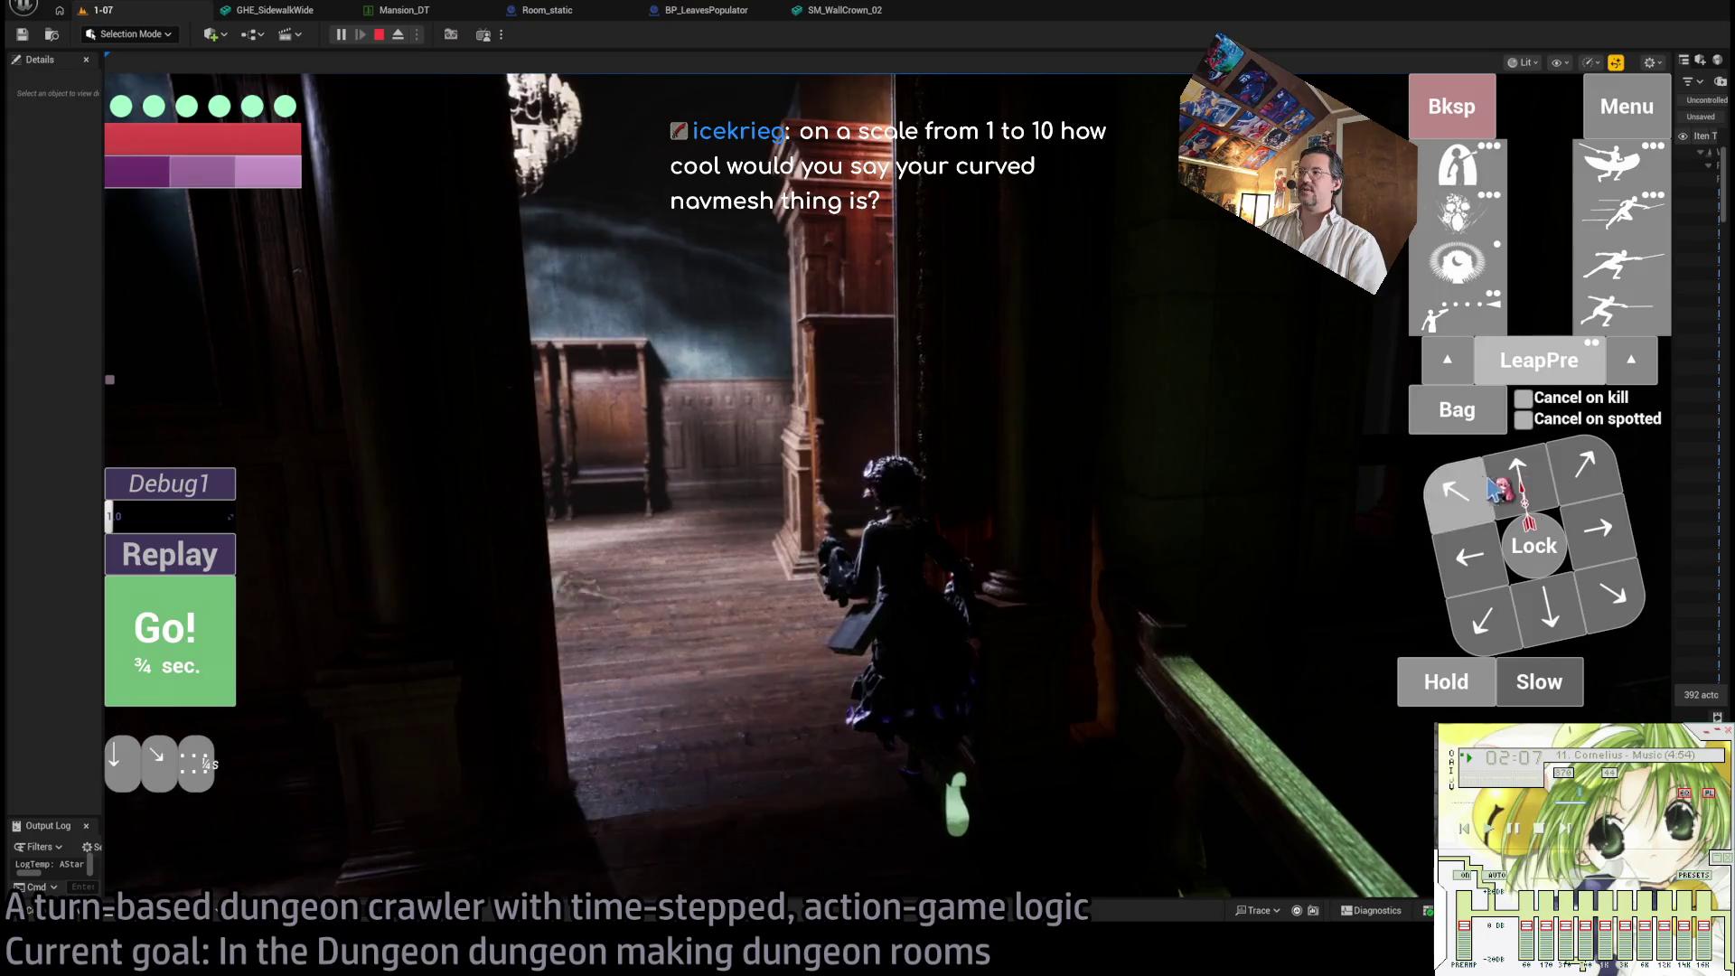
pyautogui.press('space')
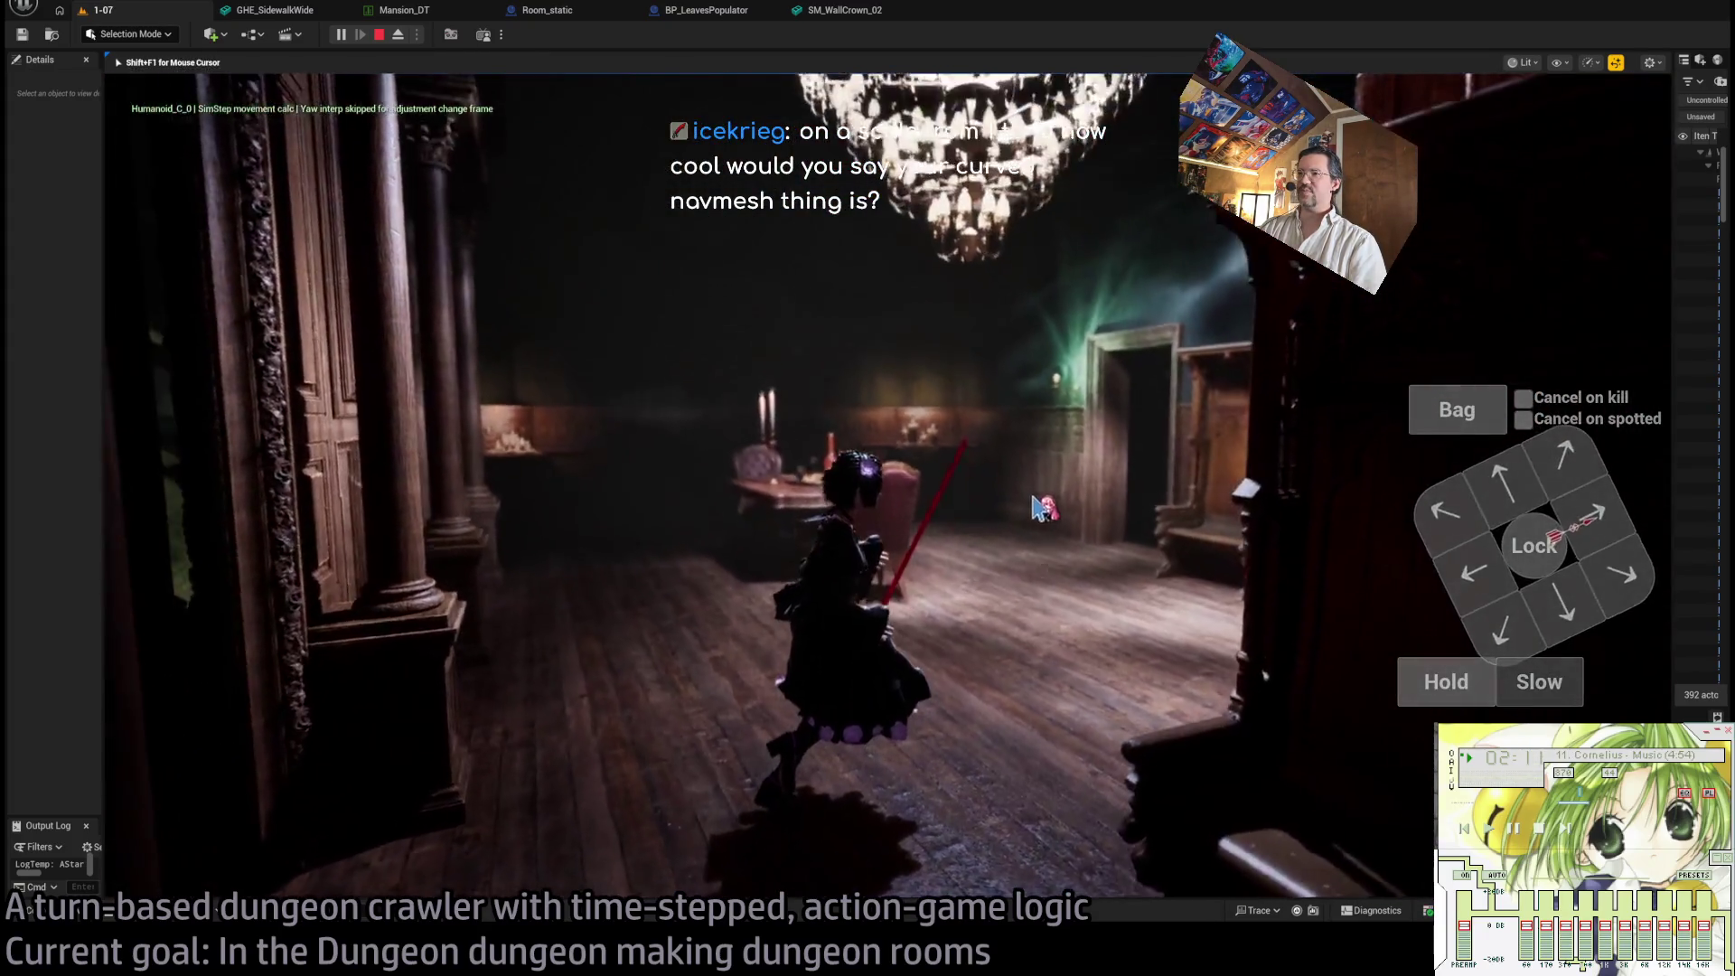
pyautogui.click(1554, 475)
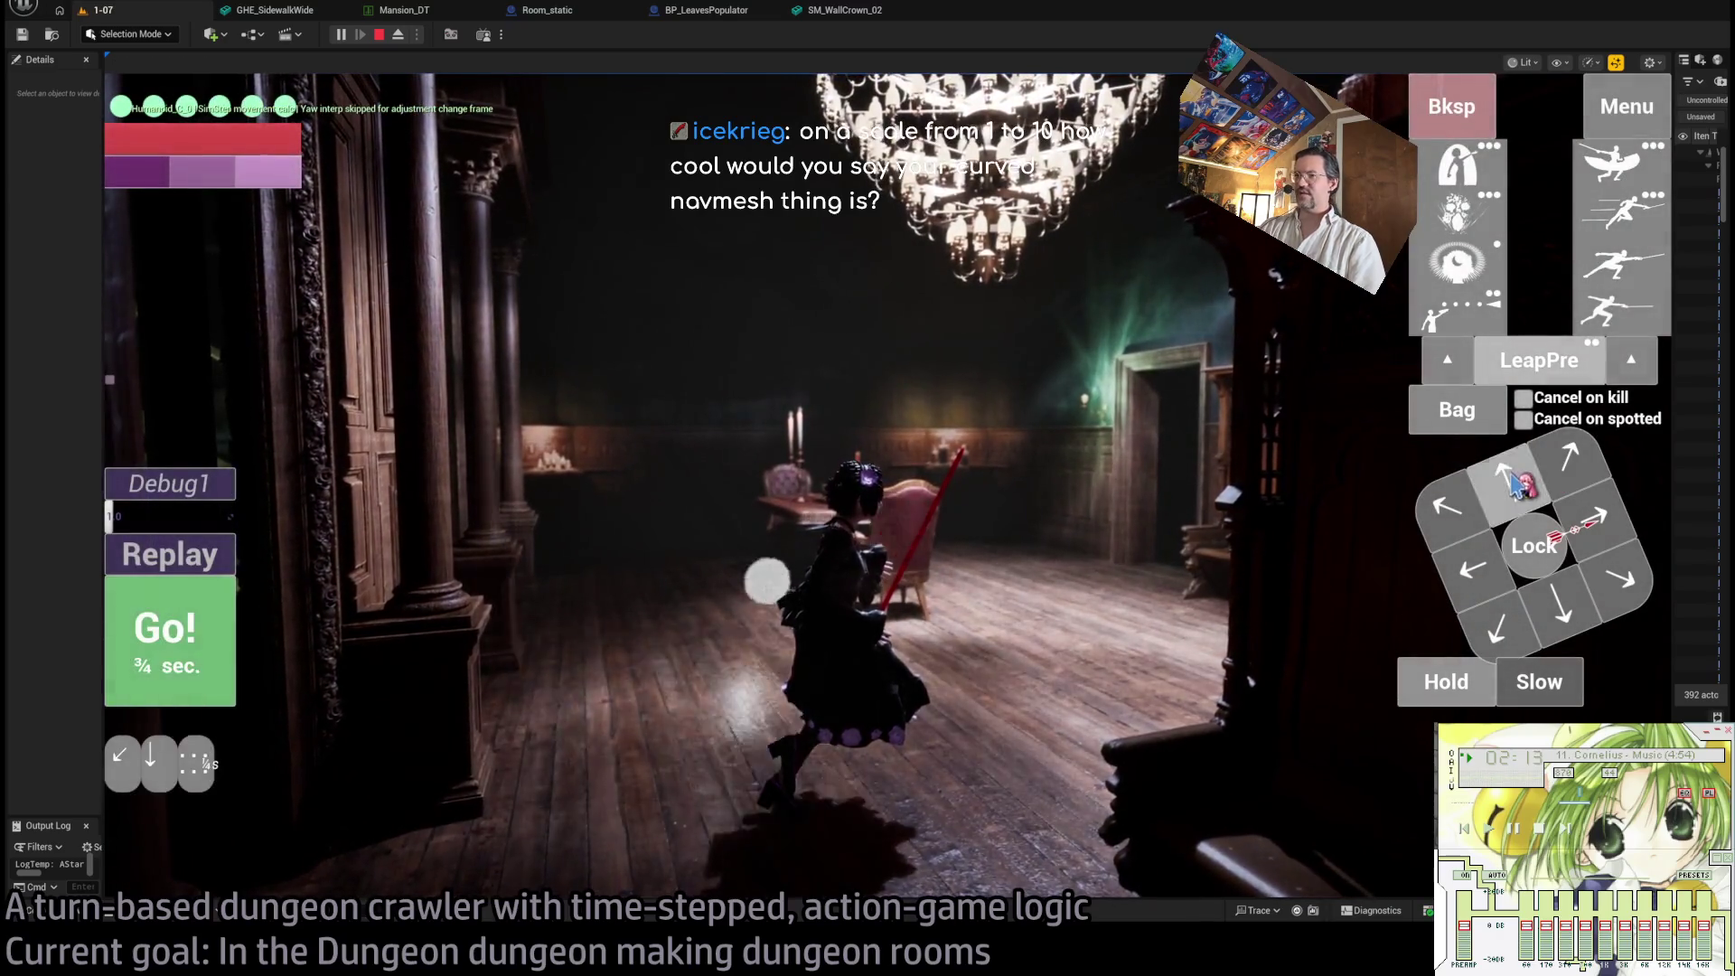
pyautogui.press('space')
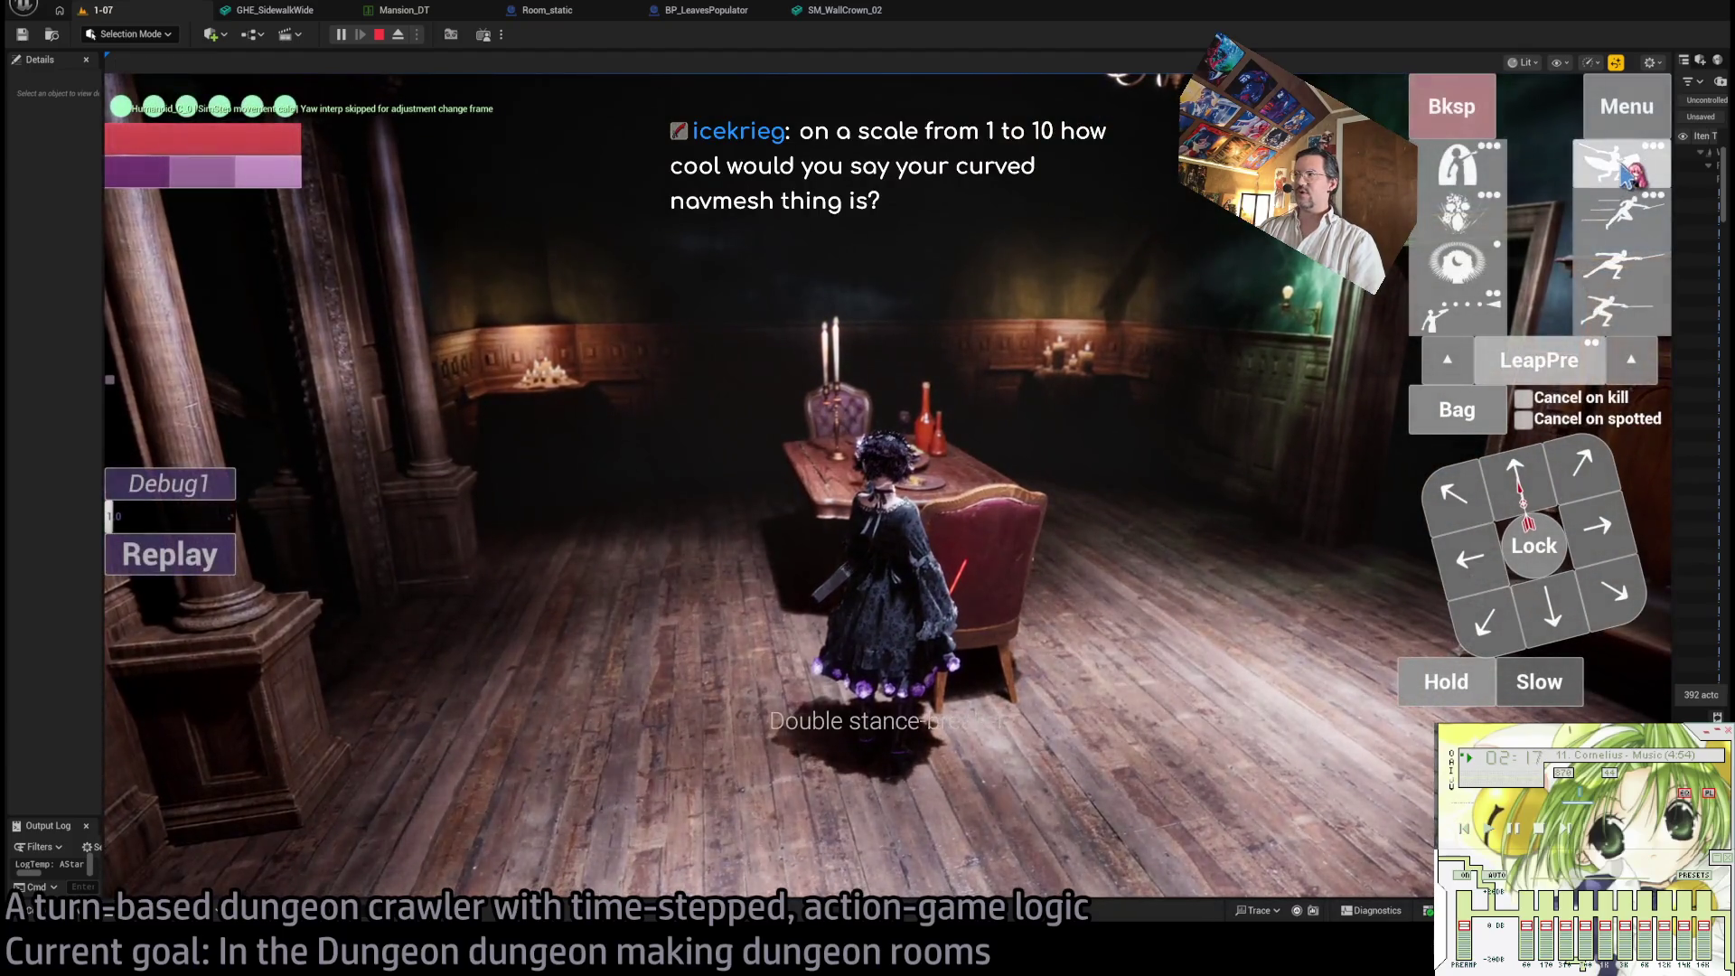
# - Advance through the candlelit room past the dining table, attacking, and into the next room
pyautogui.click(1446, 479)
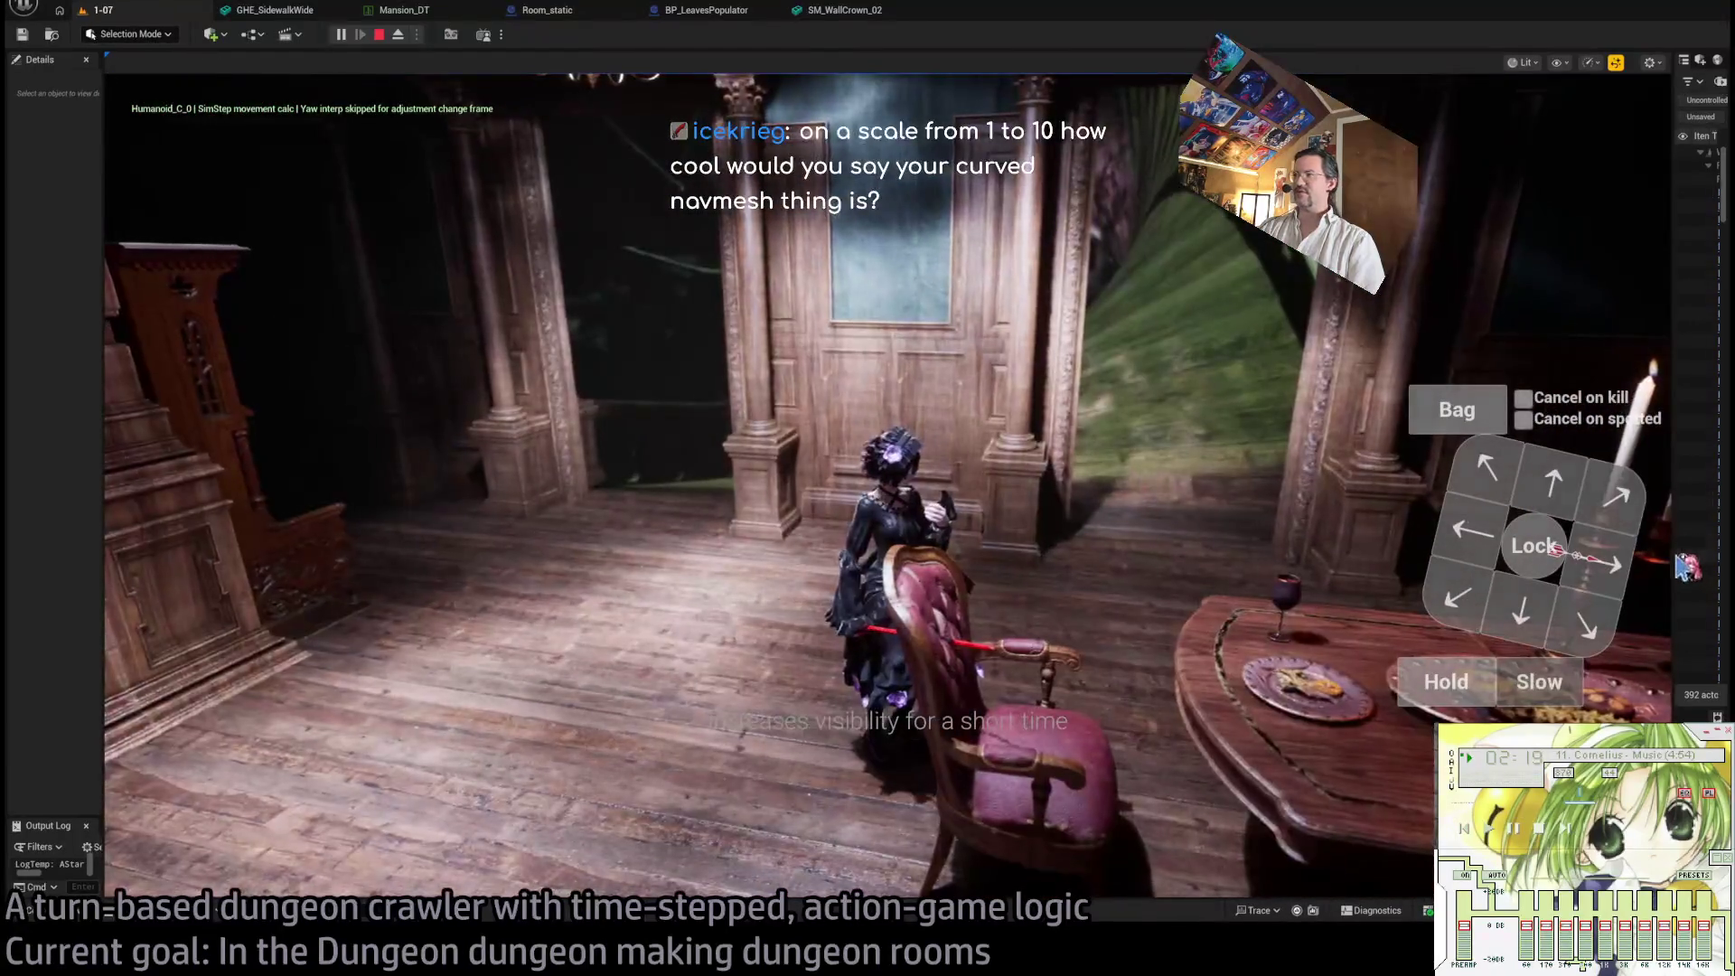
pyautogui.click(1543, 493)
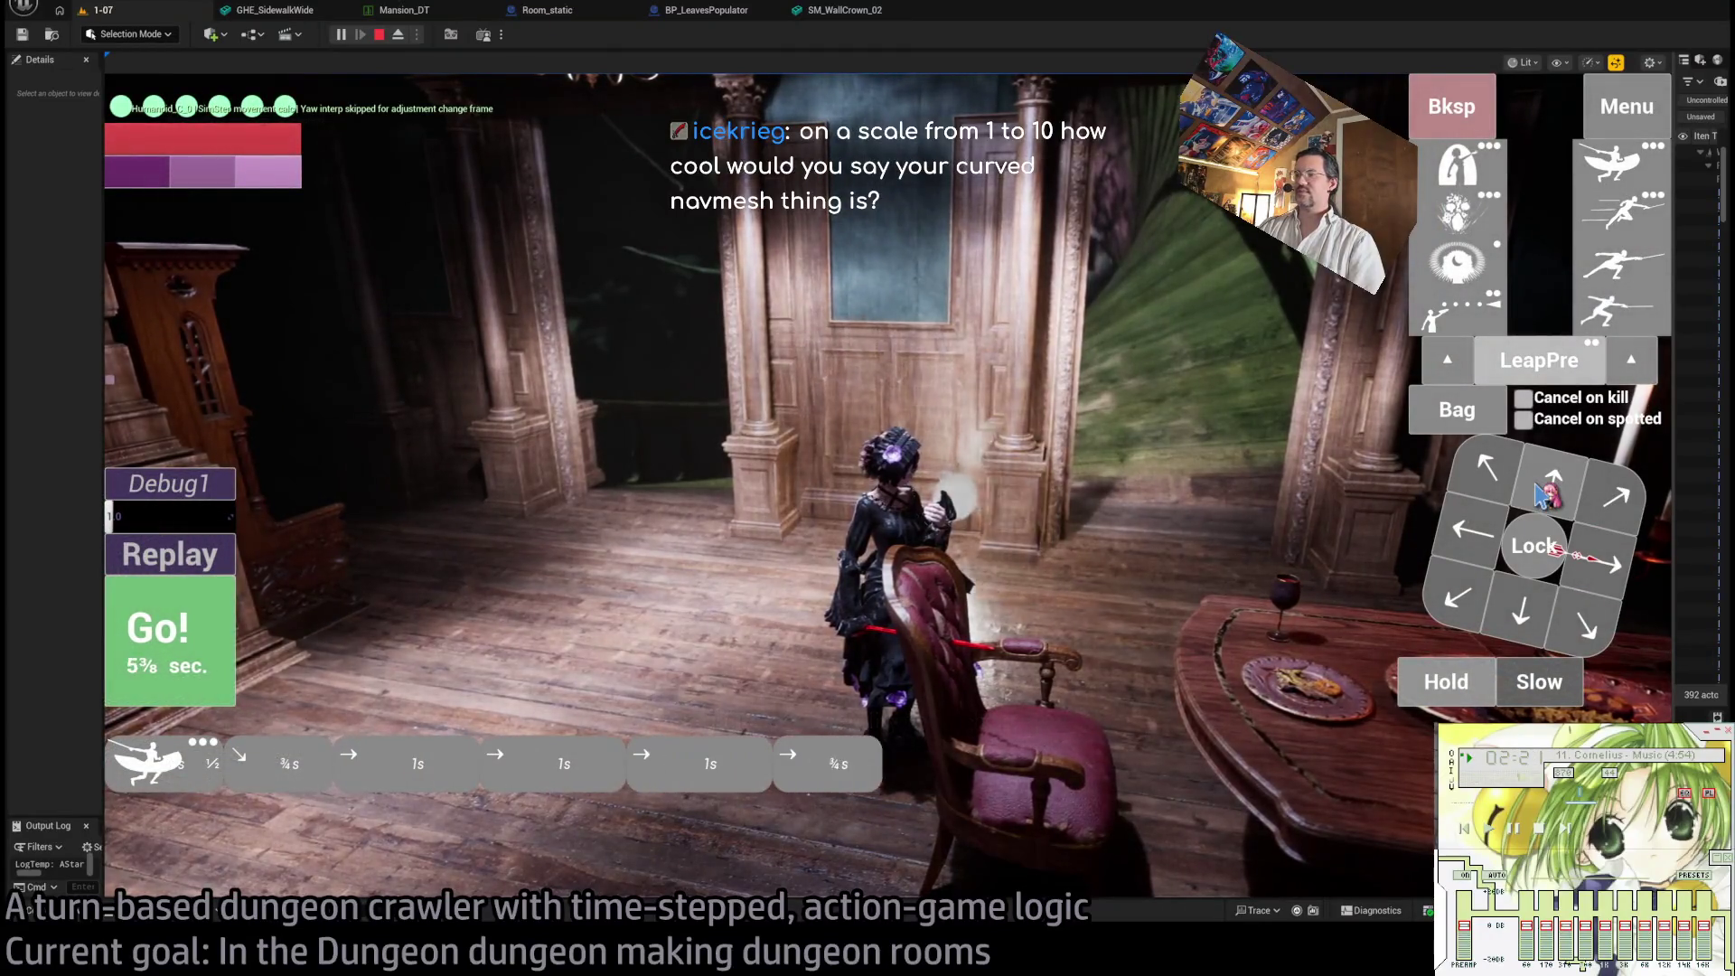
pyautogui.click(1478, 488)
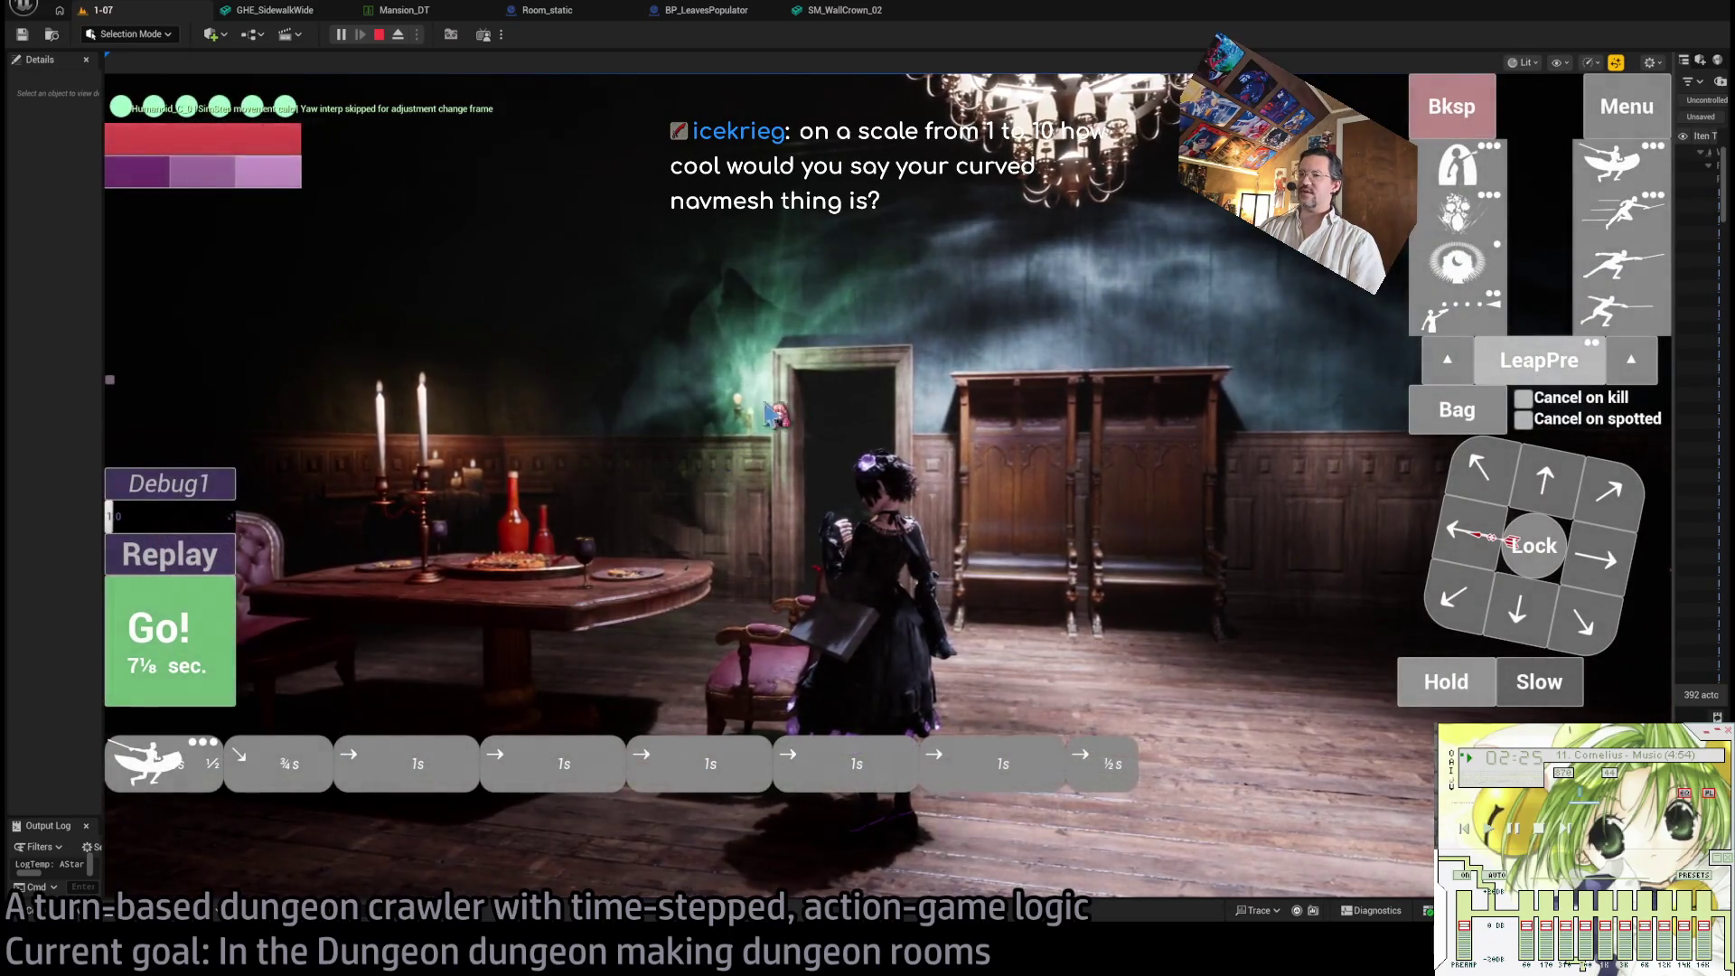
pyautogui.click(1475, 593)
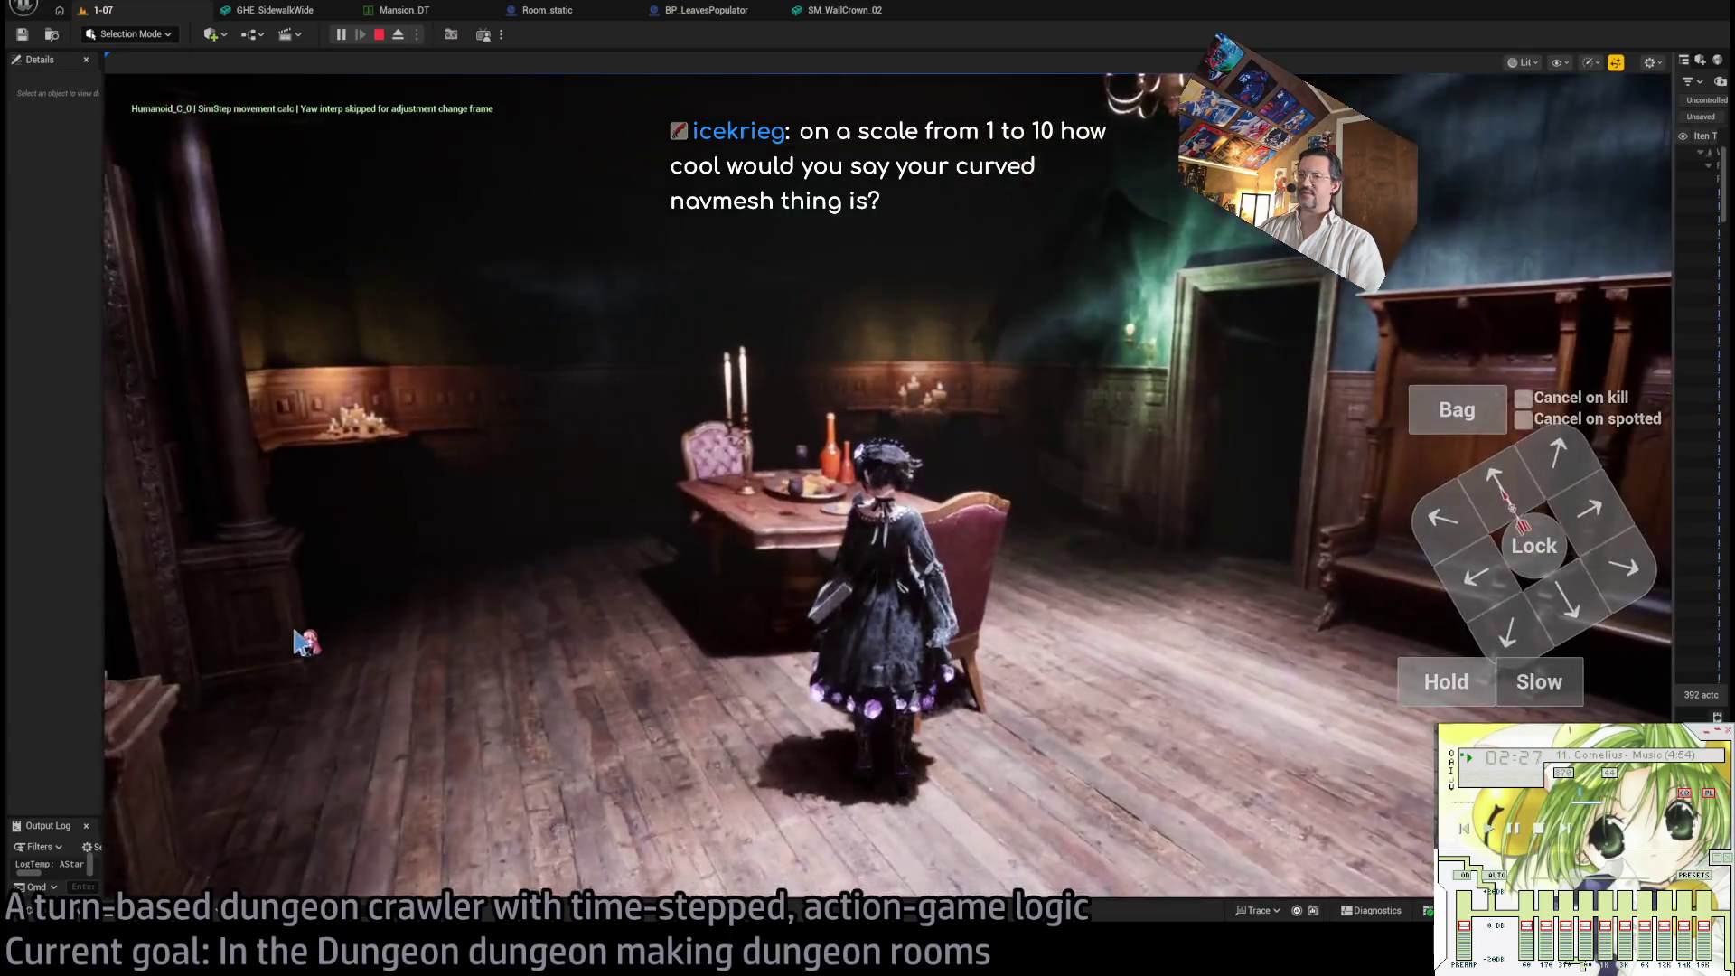
pyautogui.click(215, 628)
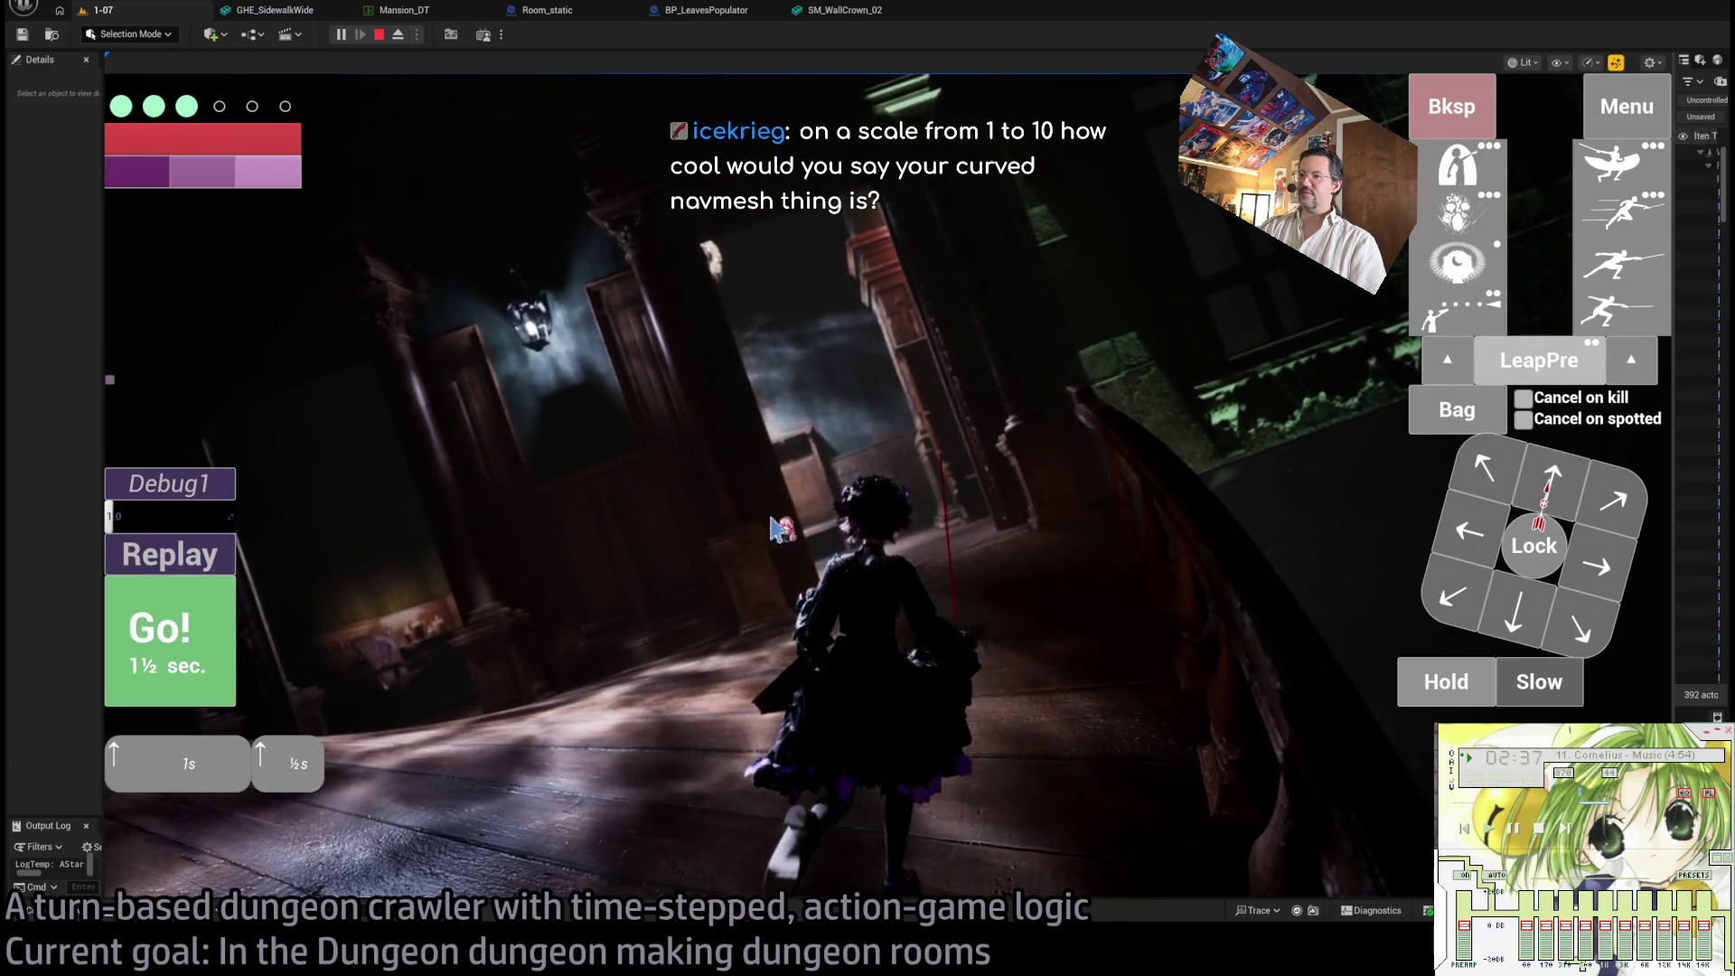
pyautogui.click(215, 665)
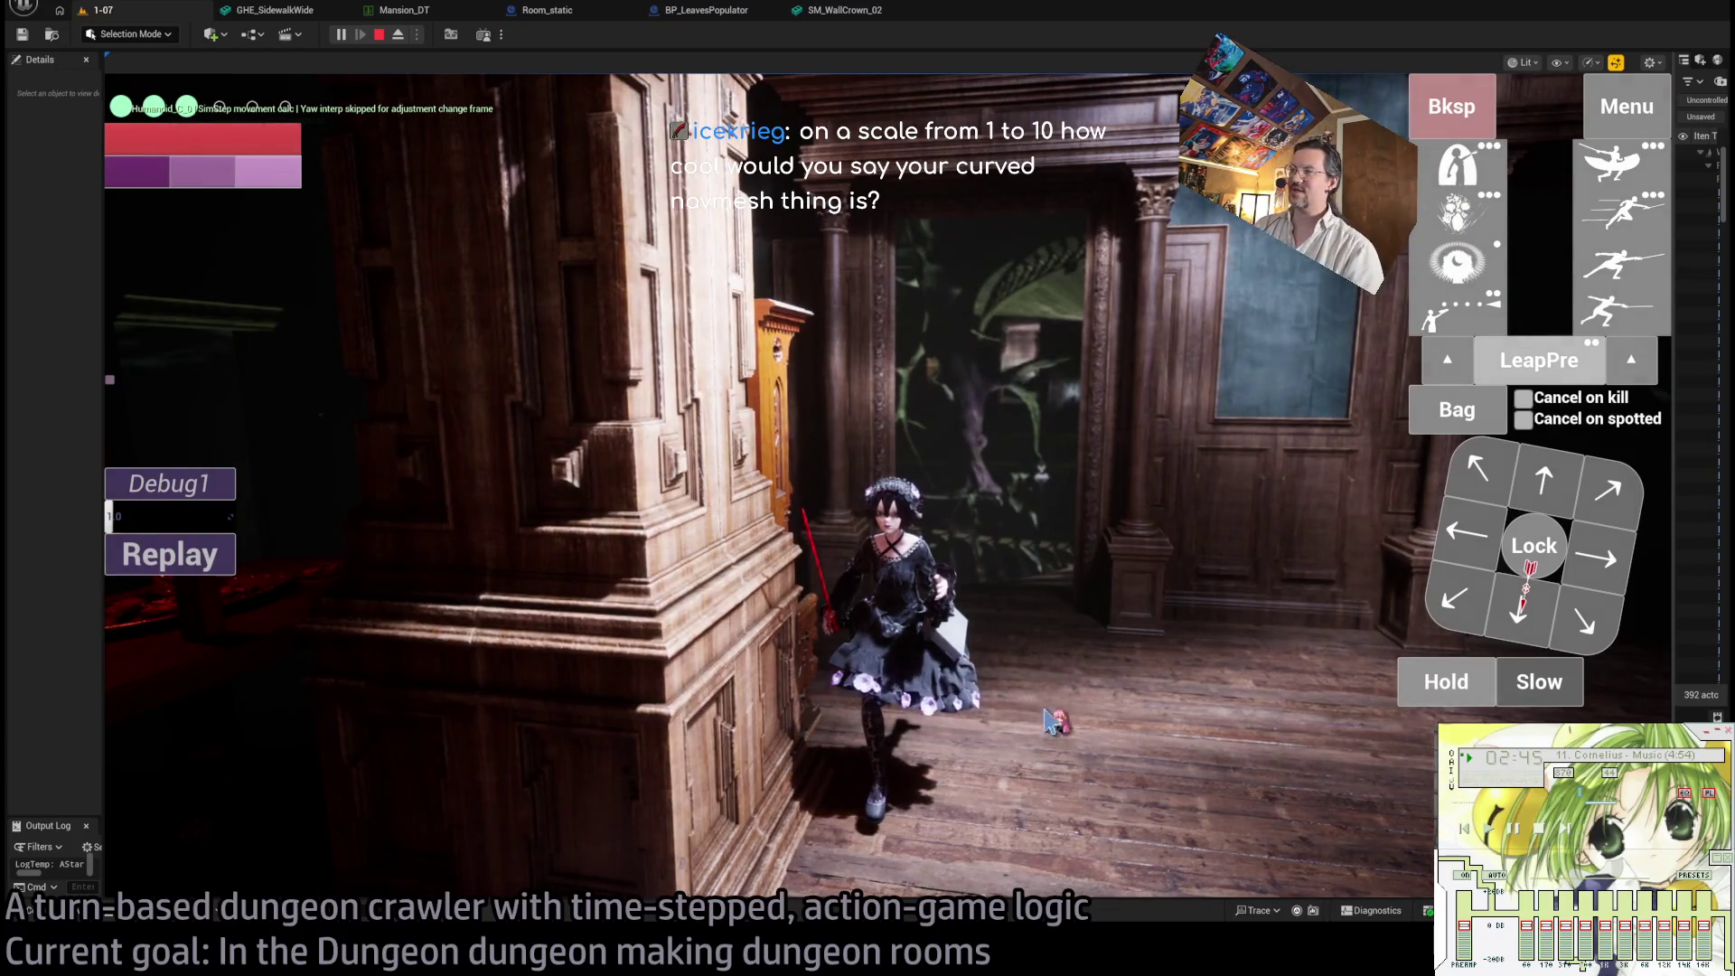
pyautogui.click(1048, 728)
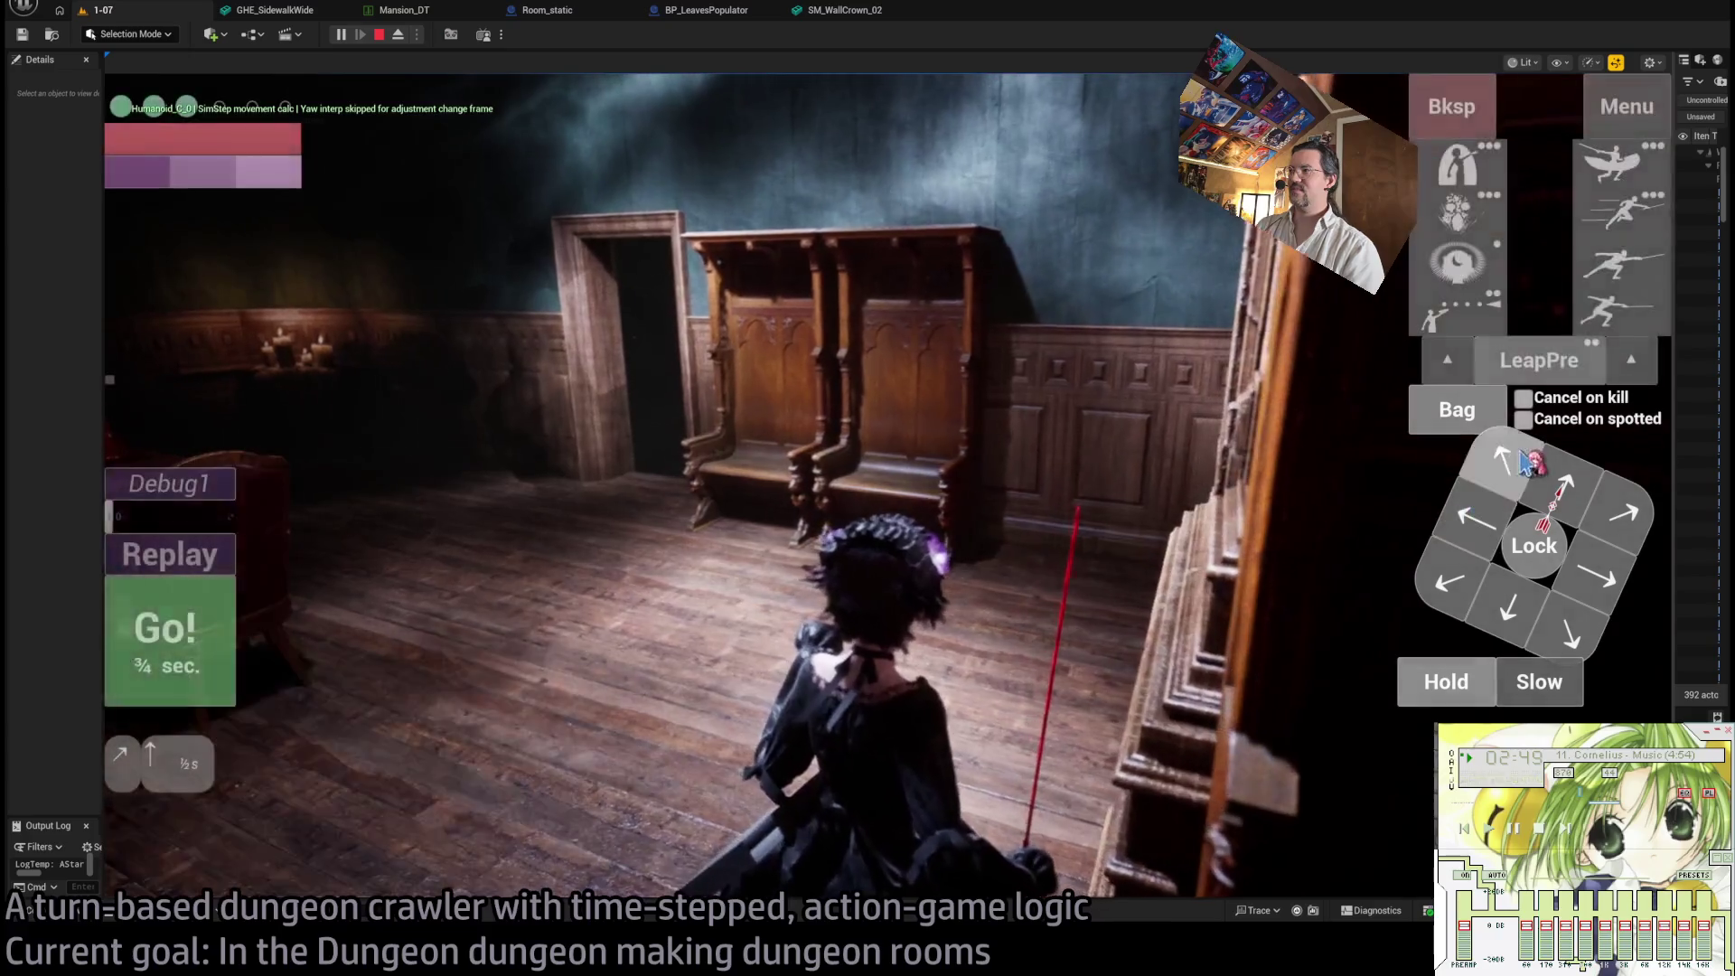
# - Queue a move plus a lunge attack, head toward the doorway, then stop the play-test
pyautogui.click(294, 643)
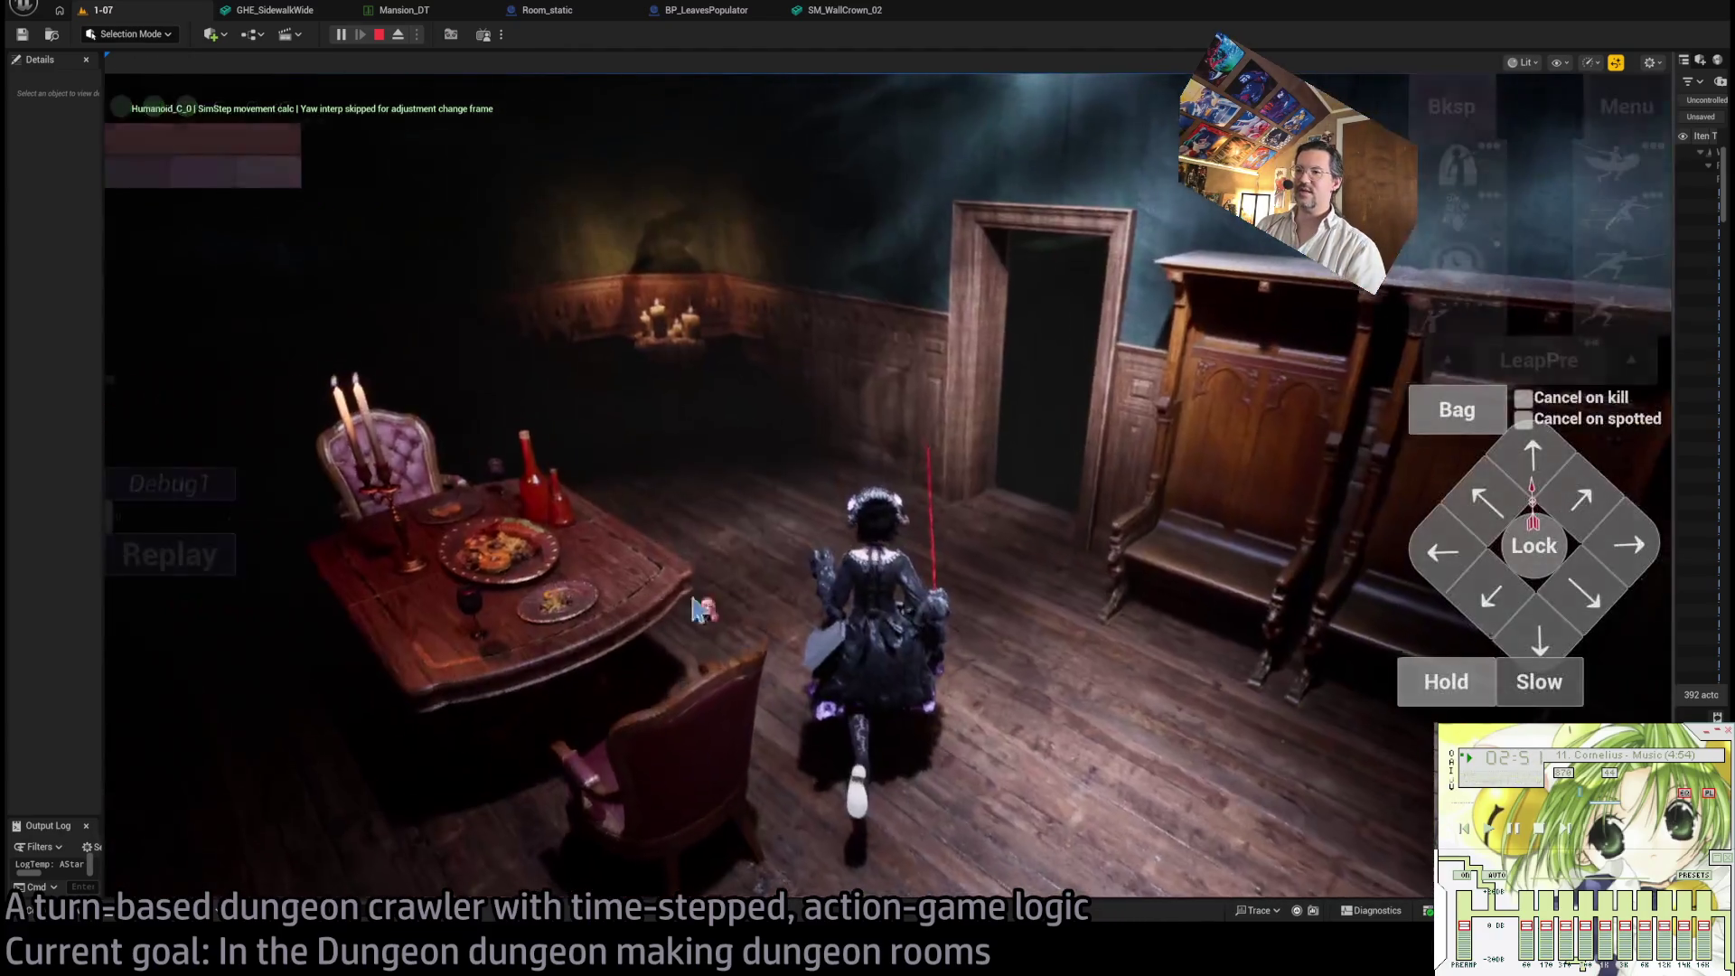
pyautogui.click(1606, 306)
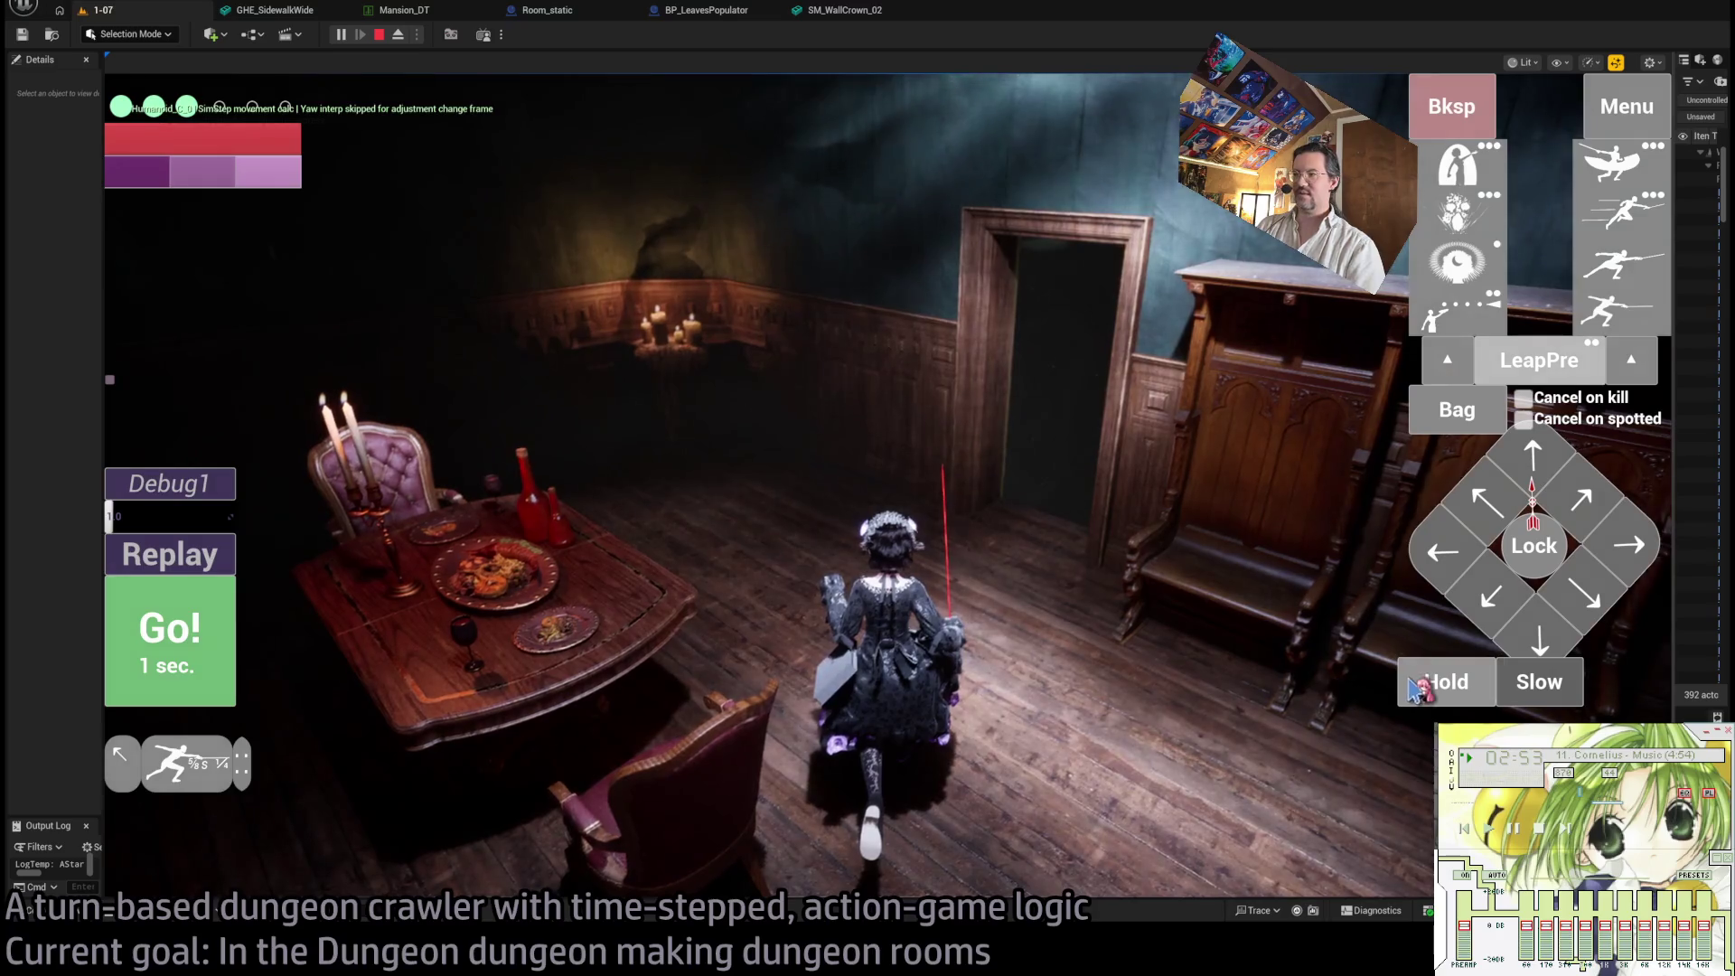
pyautogui.click(164, 680)
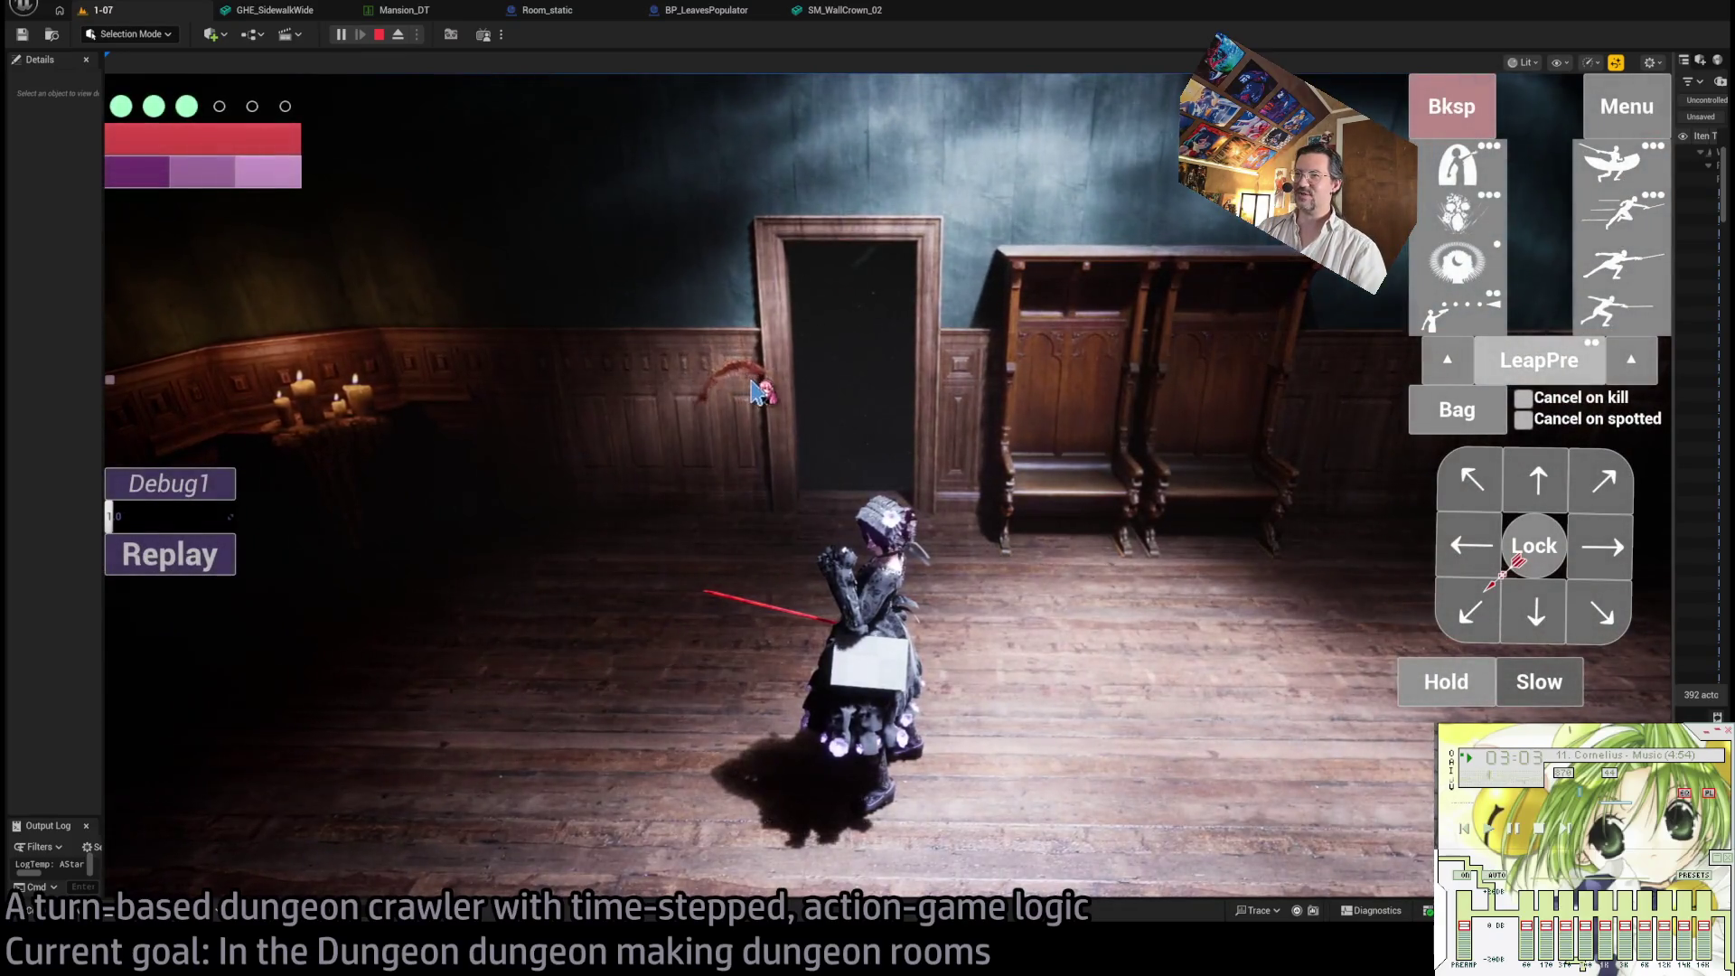
pyautogui.click(724, 483)
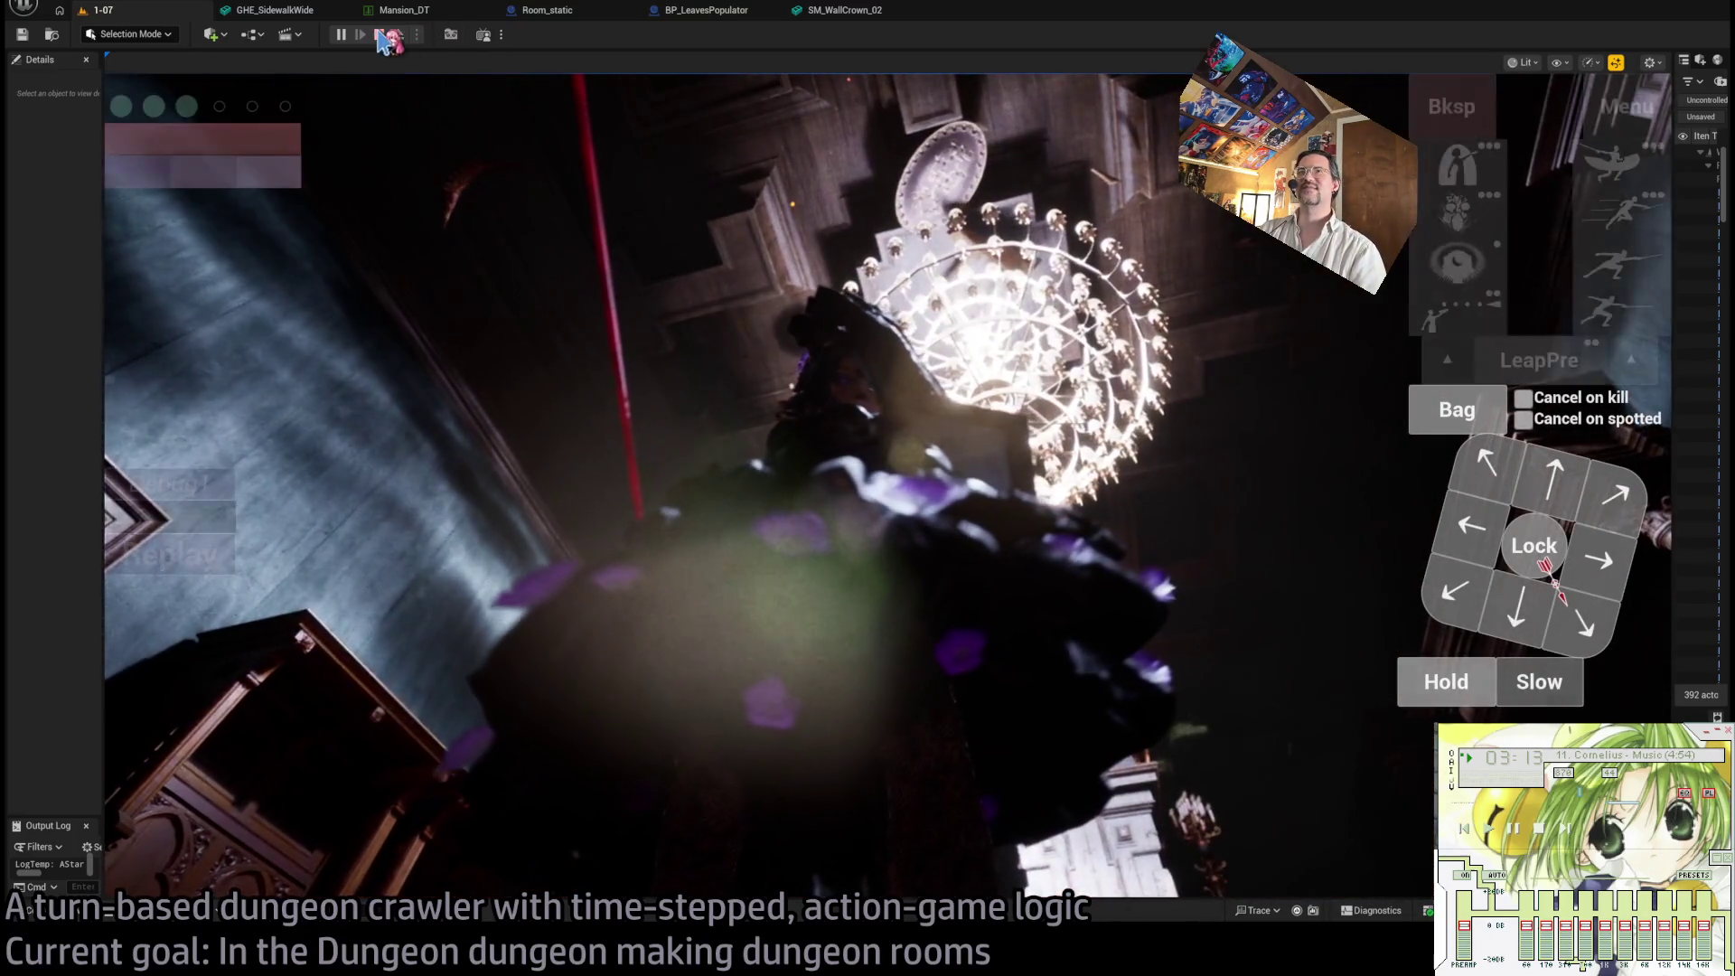
pyautogui.click(380, 34)
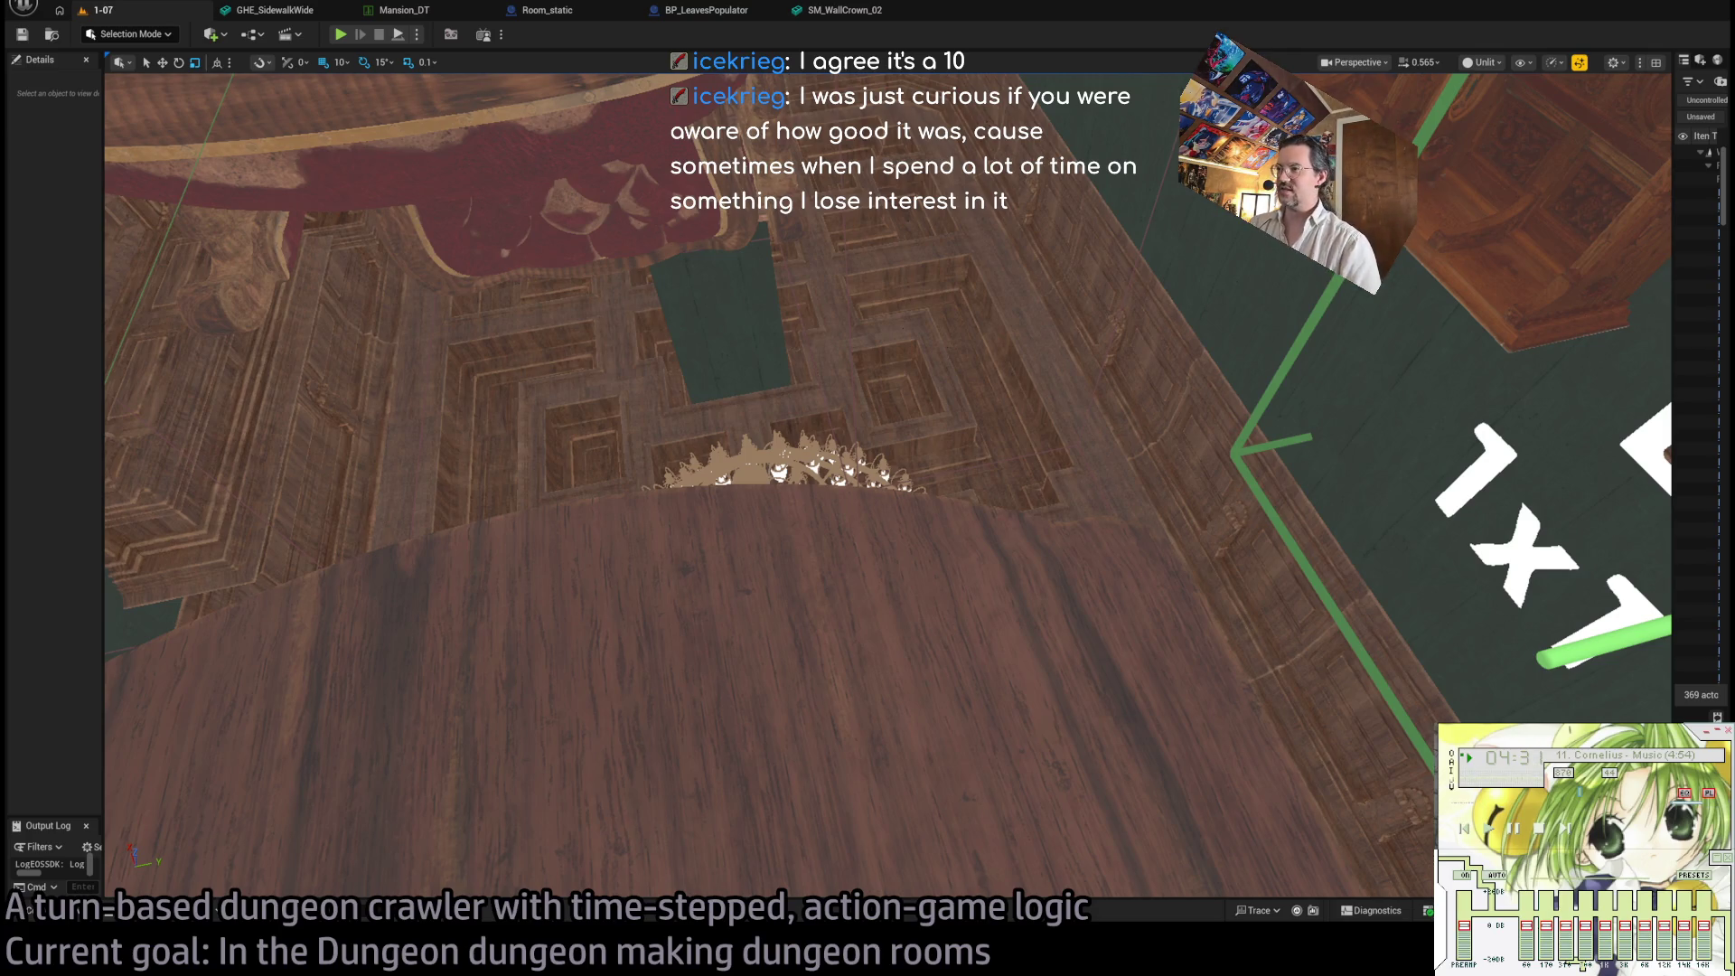
# - Swing the viewport down toward the chandelier room's Exit E2R 1x1 (R) marker
pyautogui.moveTo(888, 485); pyautogui.dragTo(888, 305)
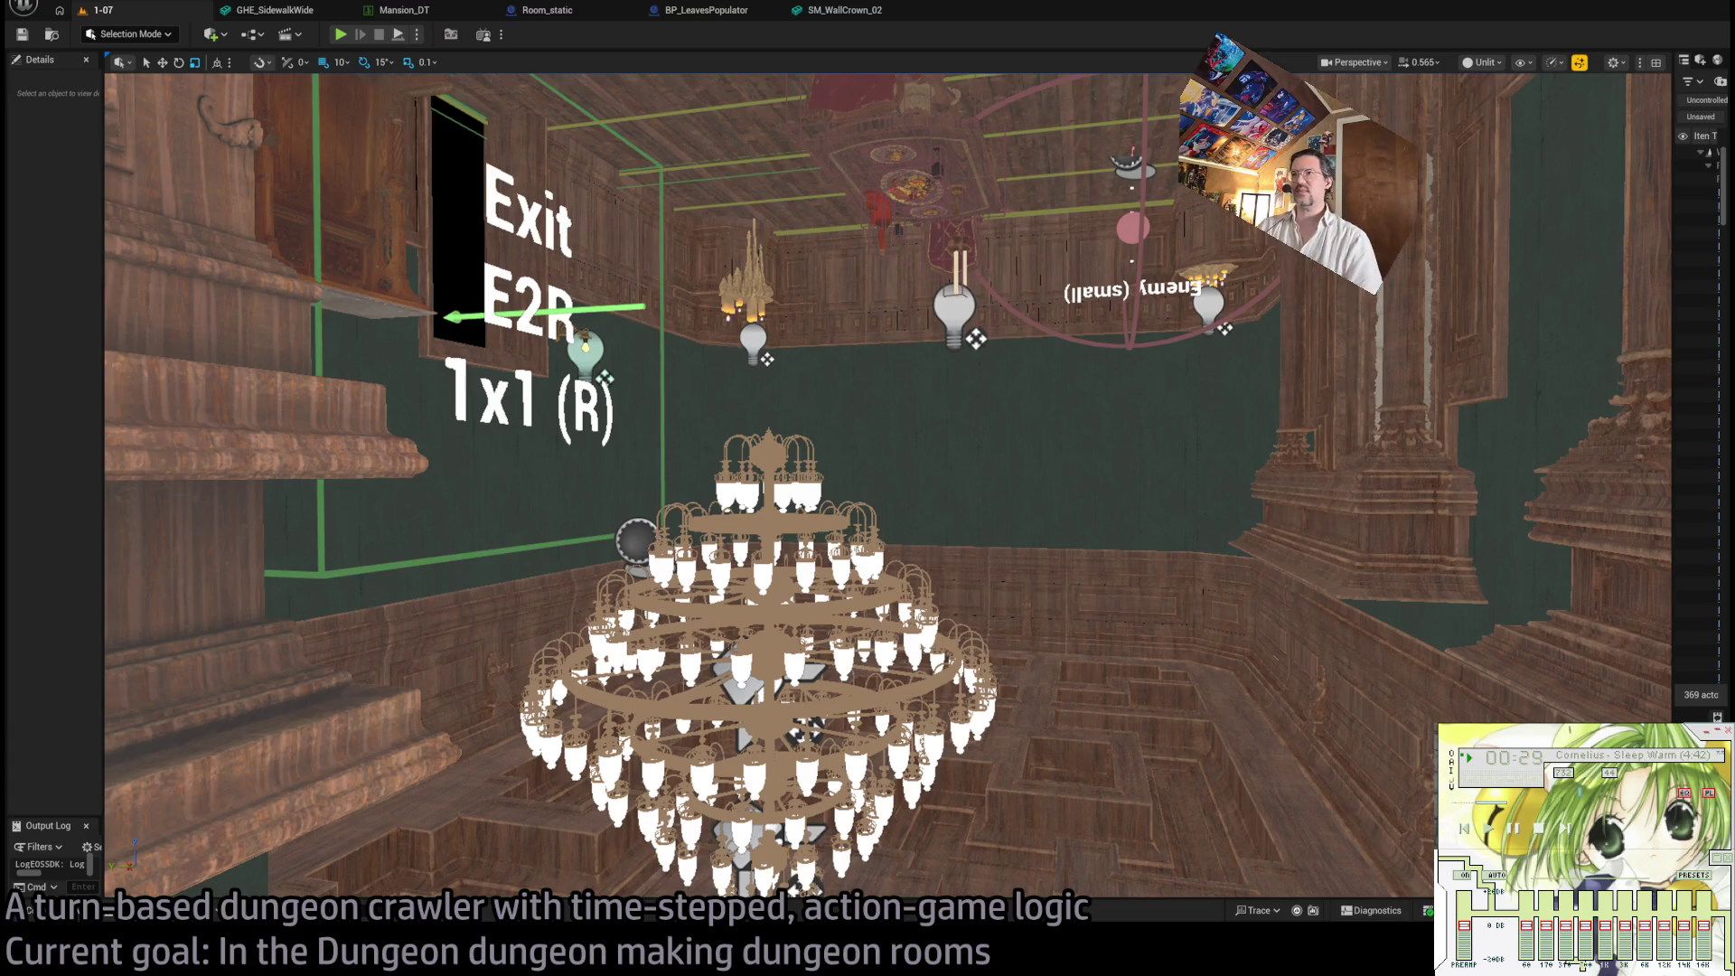
# - Fly the camera down the spiral staircase and back to the panelled walls
pyautogui.press('w')
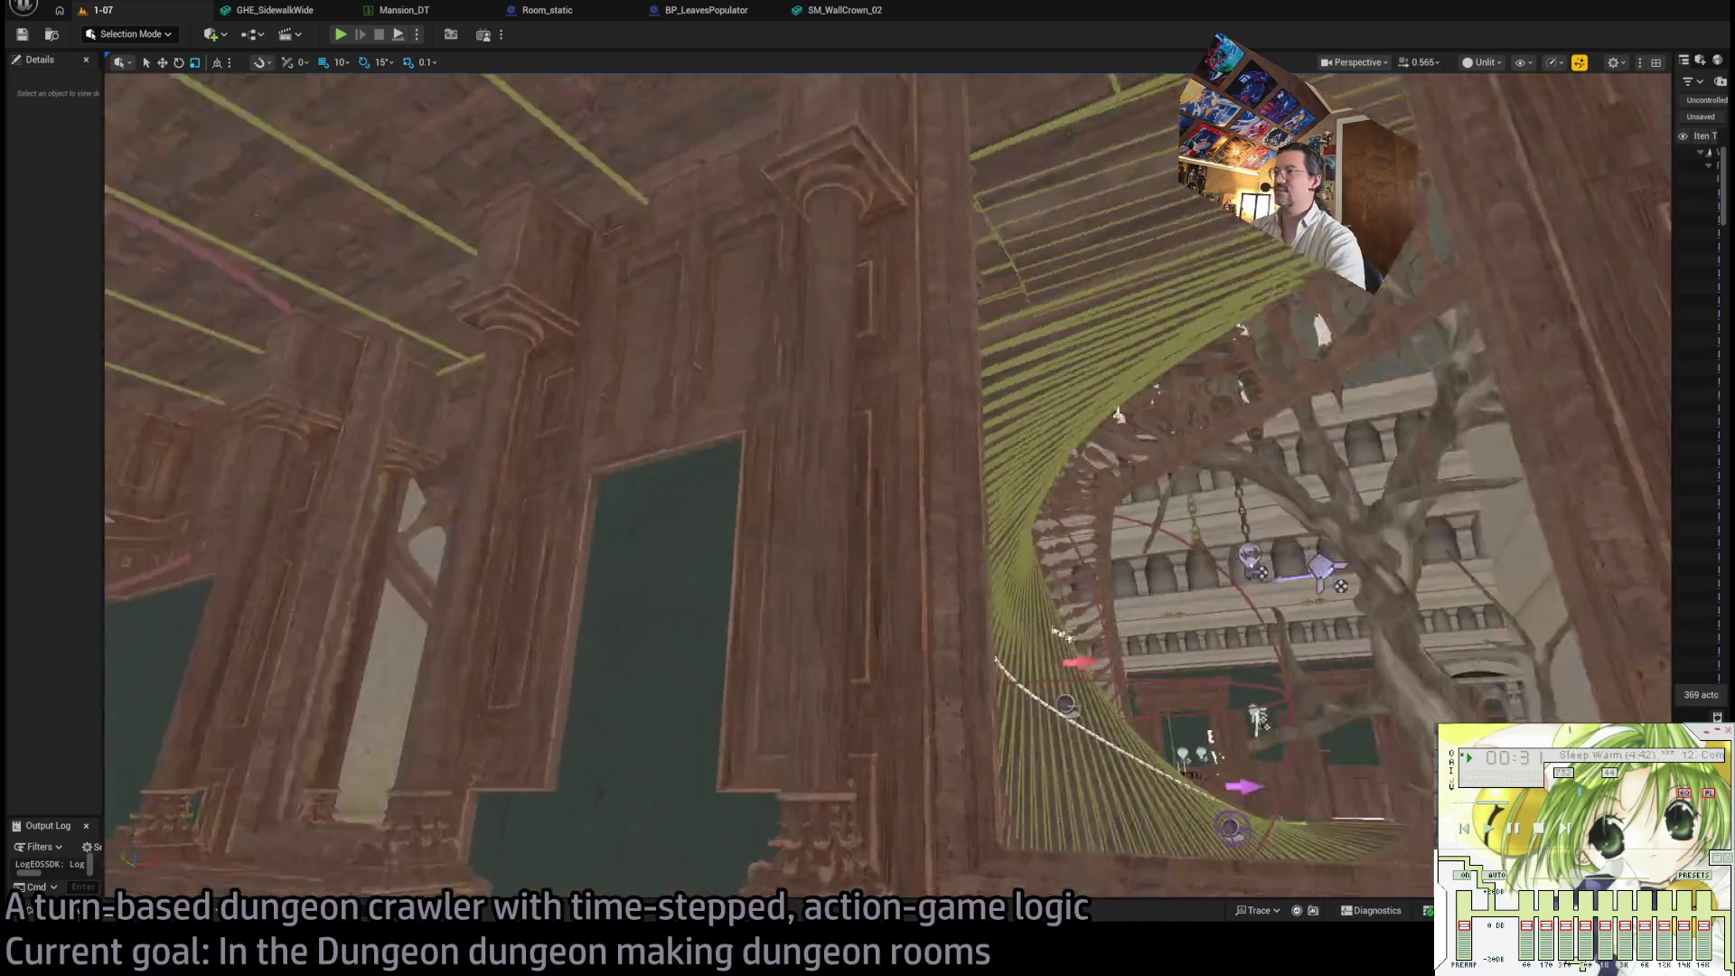
pyautogui.press('w')
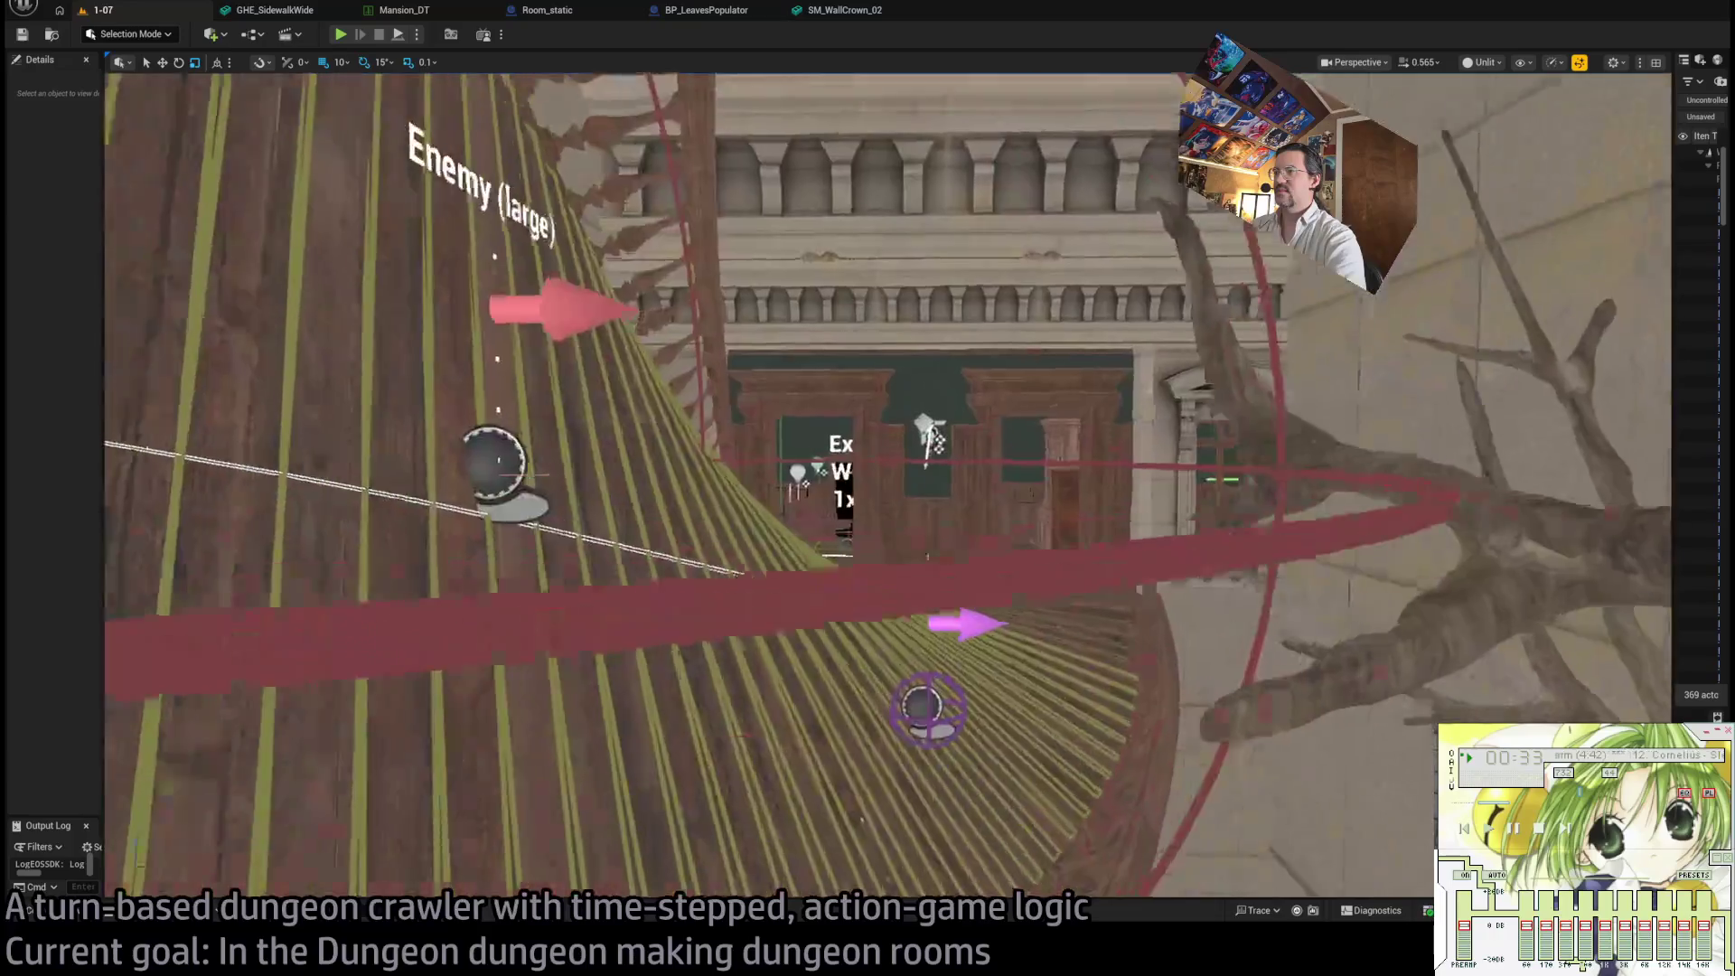
pyautogui.press('w')
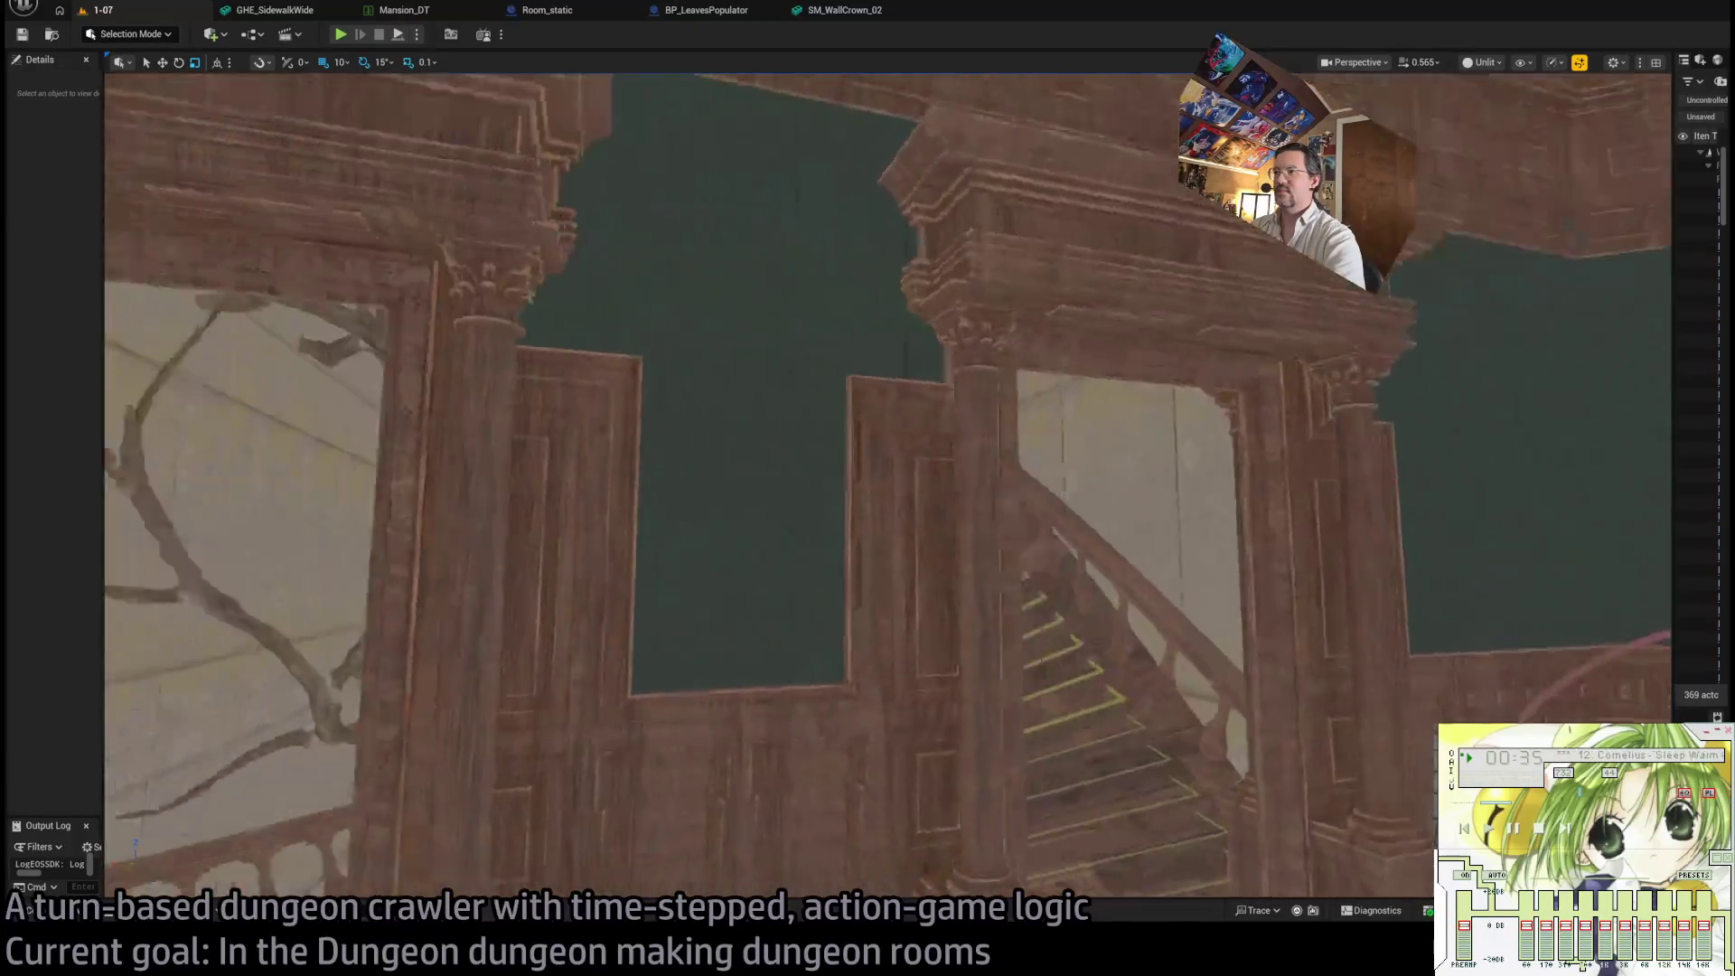